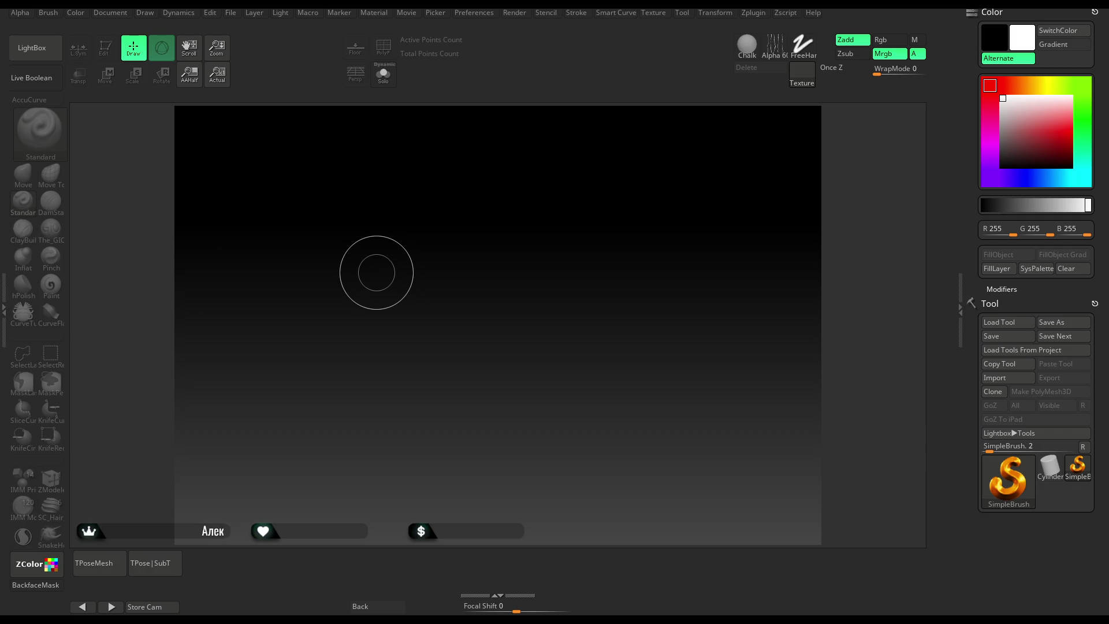
Open LightBox on the QuickSave tab to list the saved QS_ project files.
key("comma")
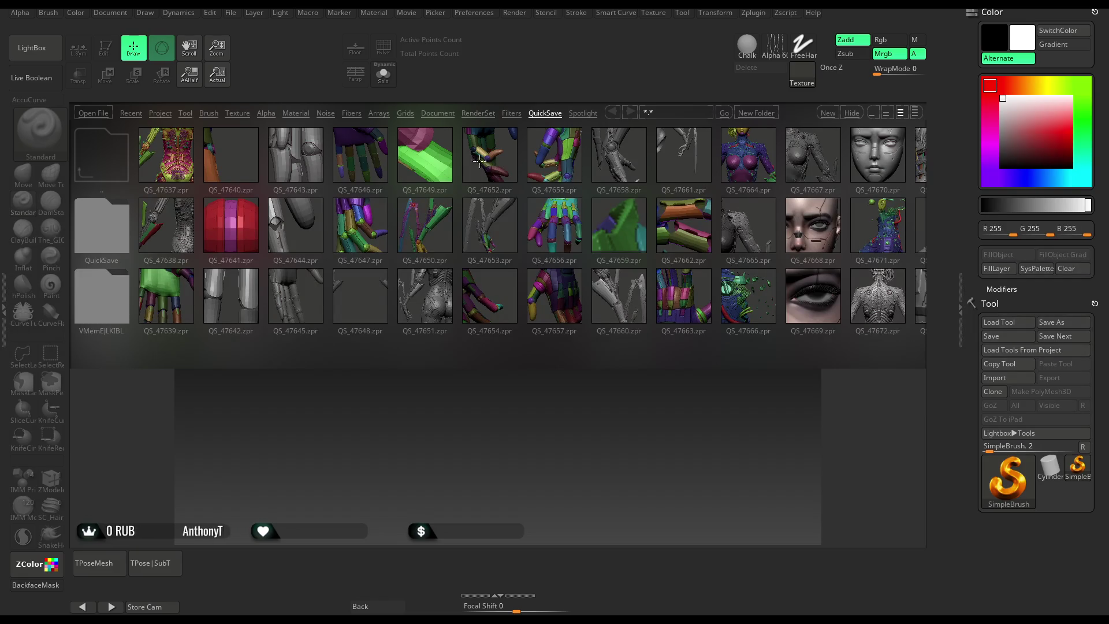
Use the File menu to load the quick-saved cyborg female project.
left_click(228, 12)
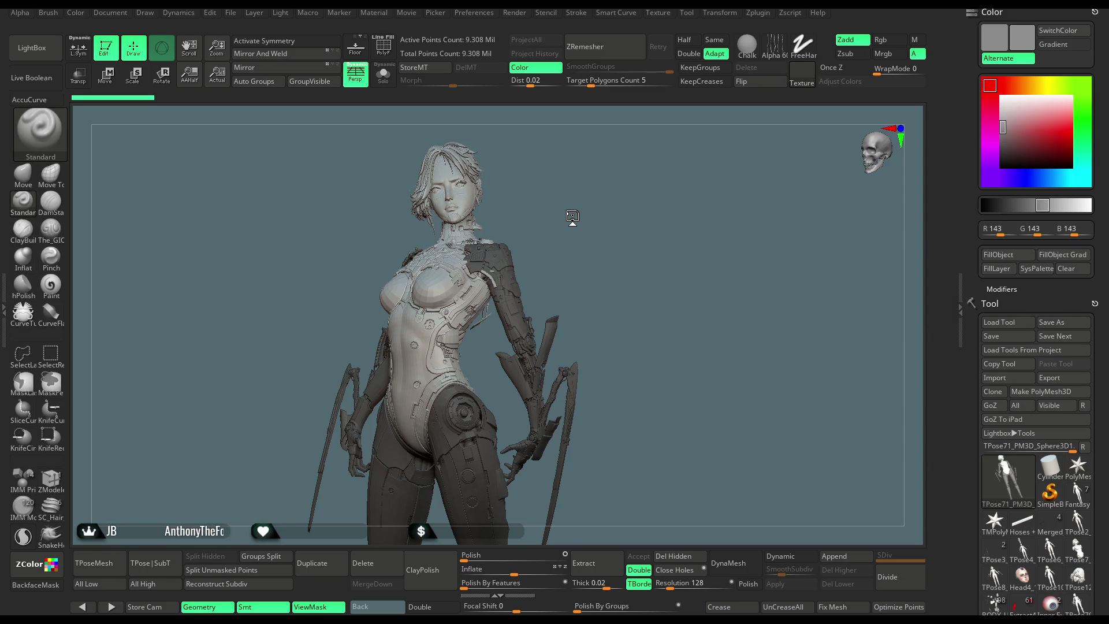
key("w")
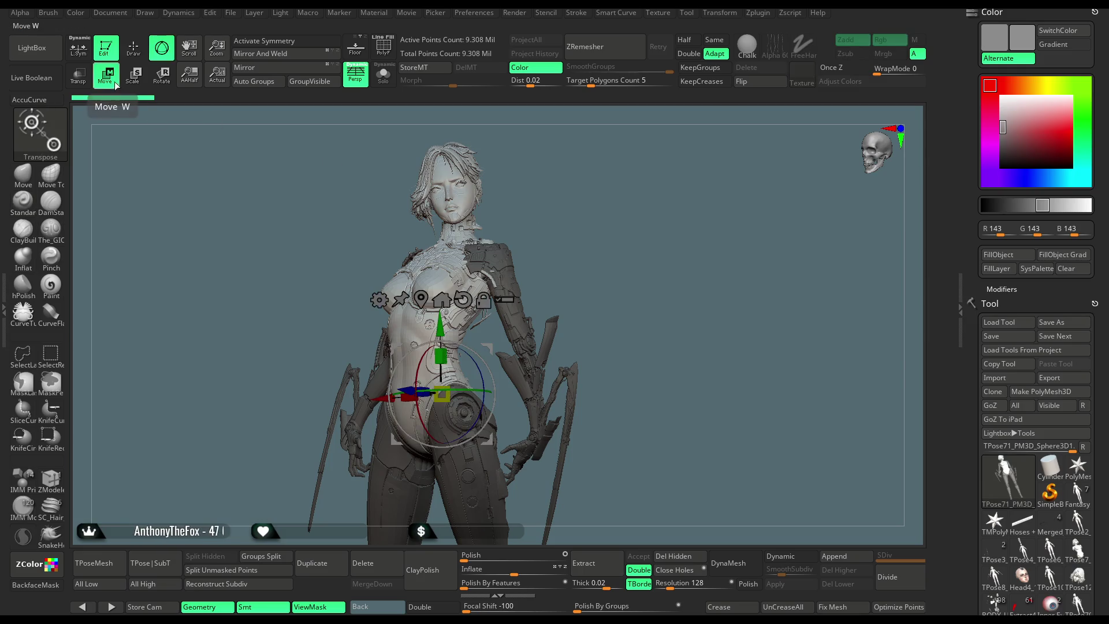
left_click(379, 299)
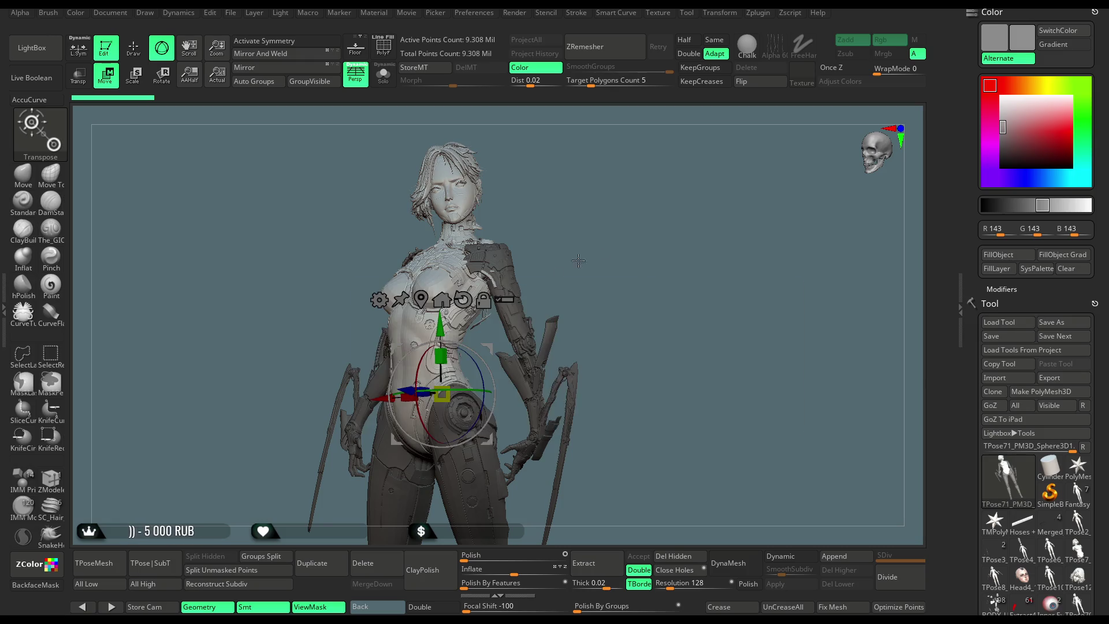
key("q")
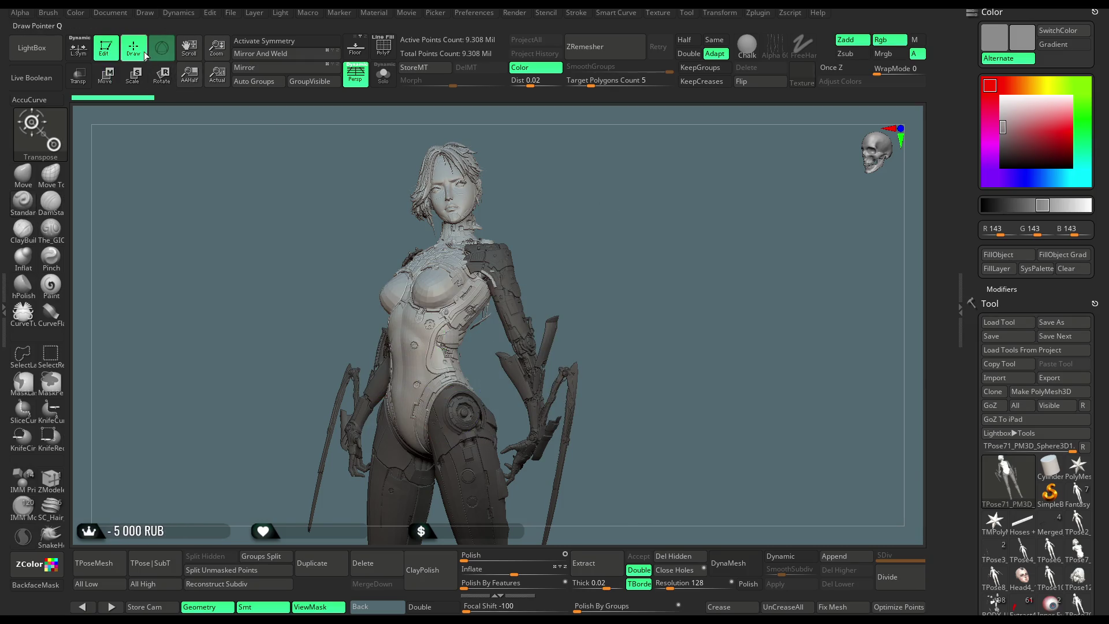
scroll(1021, 375, "down", 5)
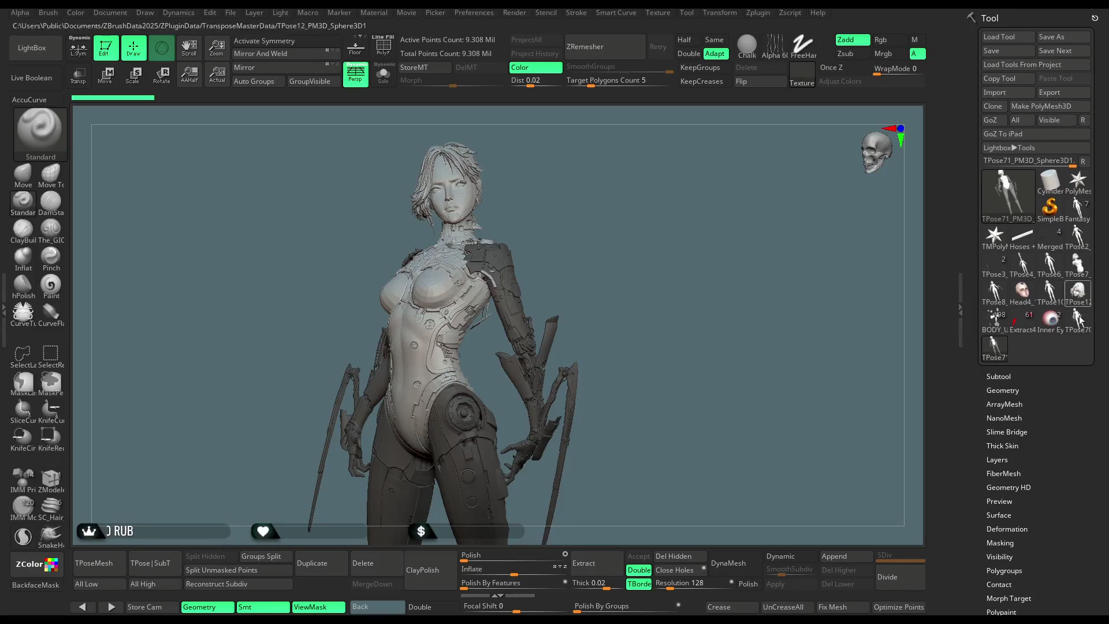
Orbit the cyborg figure, then turn off the mask display with Ctrl+H.
mouse_move(1021, 376)
left_mouse_down()
mouse_move(1028, 35)
mouse_move(1092, 281)
mouse_move(1090, 269)
left_mouse_up()
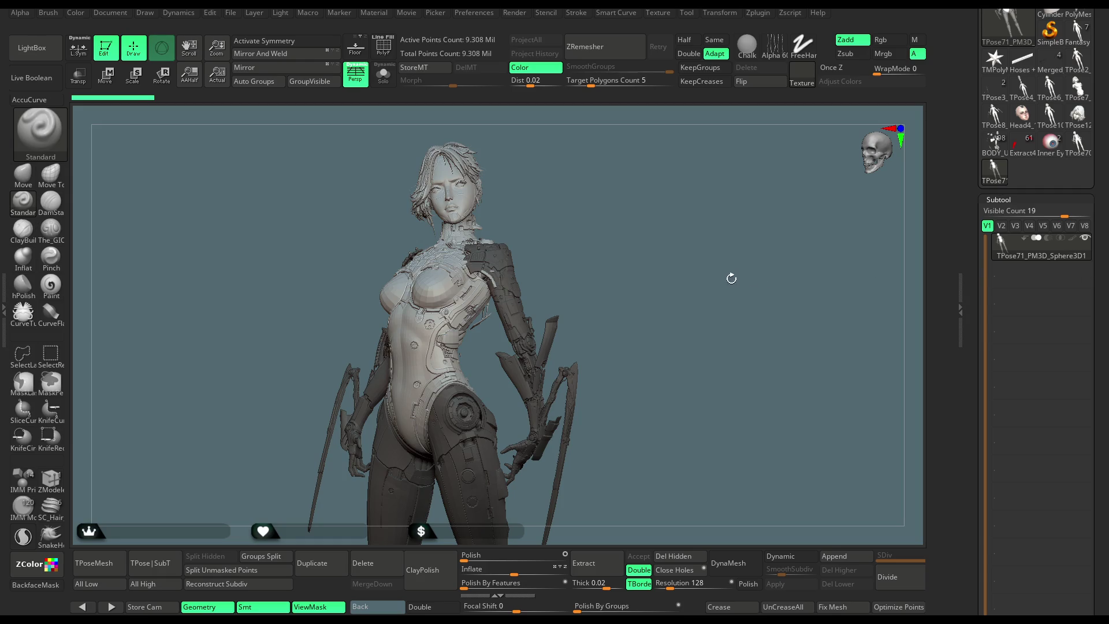
mouse_move(703, 277)
left_mouse_down()
mouse_move(688, 278)
mouse_move(726, 290)
mouse_move(691, 277)
mouse_move(705, 275)
left_mouse_up()
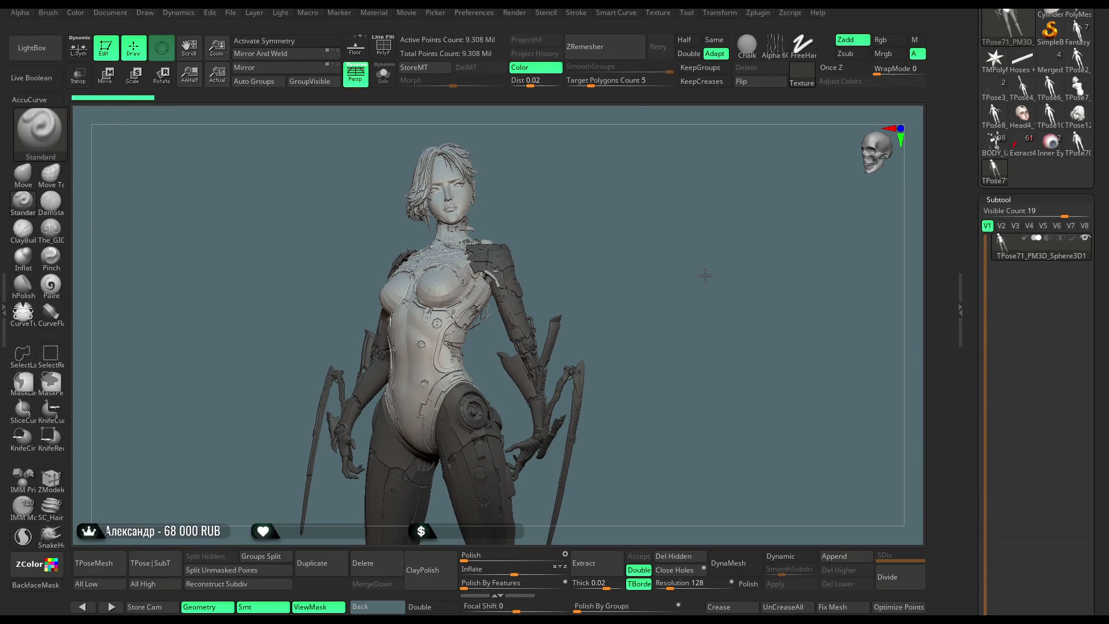
key("ctrl+h")
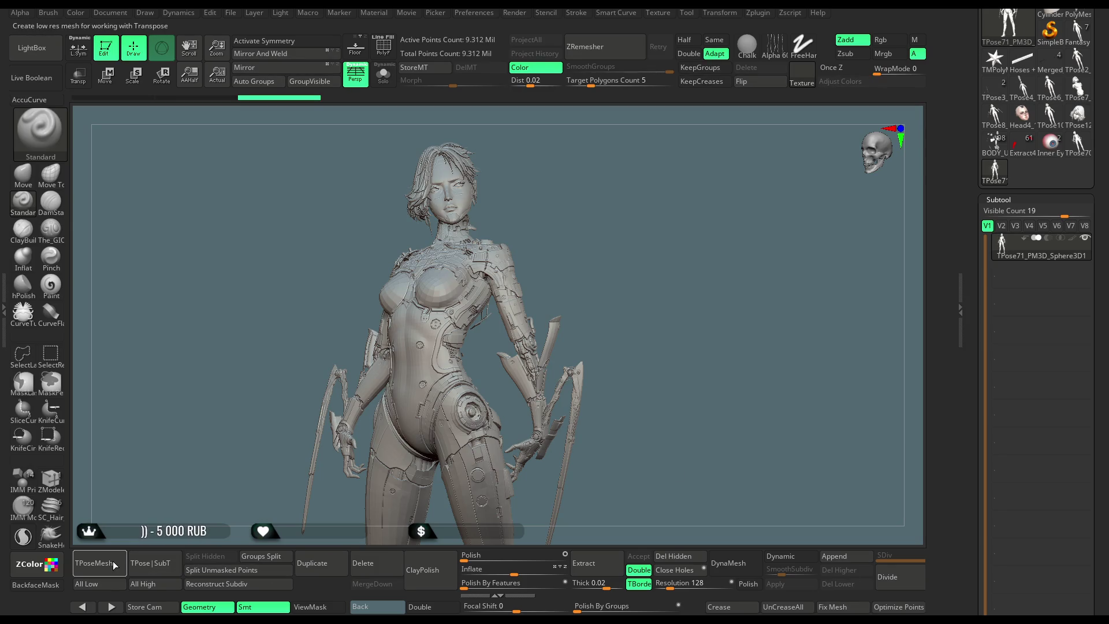
Create the low-res pose mesh with Transpose Master's TPoseMesh button.
left_click(156, 564)
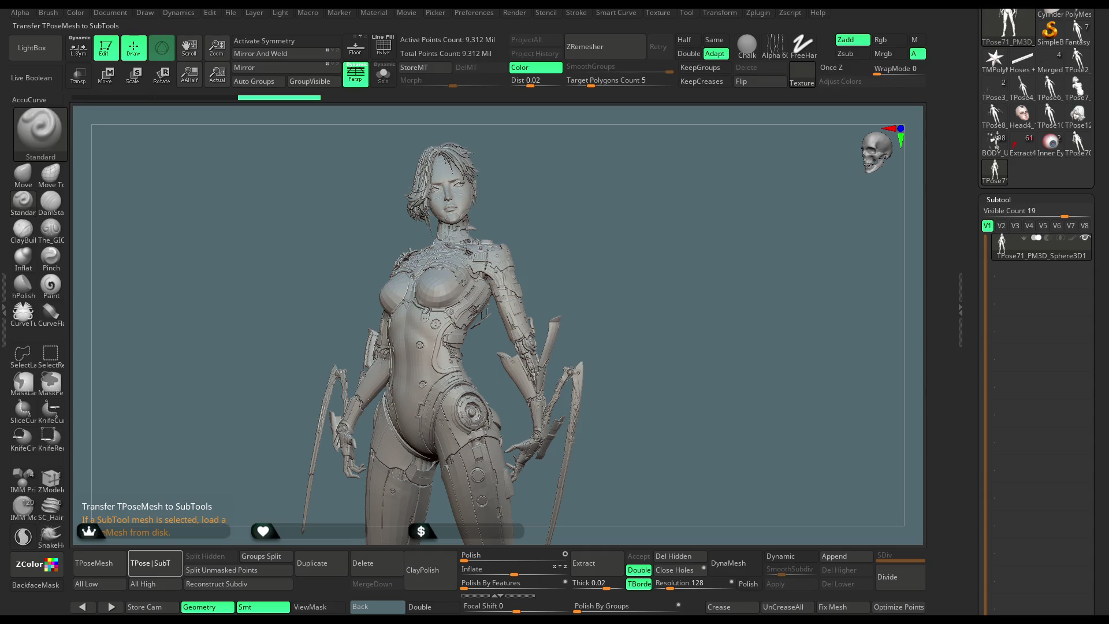
Transfer the pose back to the subtools with TPose|SubT, leaving an empty canvas.
left_click(151, 562)
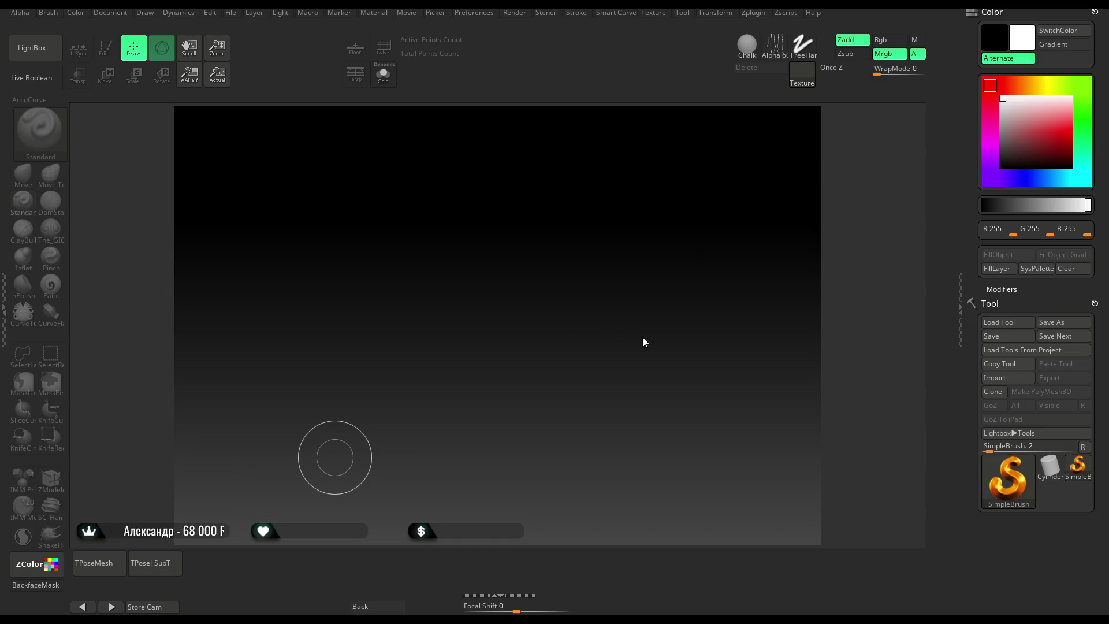
Reload the cyborg project through LightBox and File > Open, back at 9.308 million points.
key("comma")
key("comma")
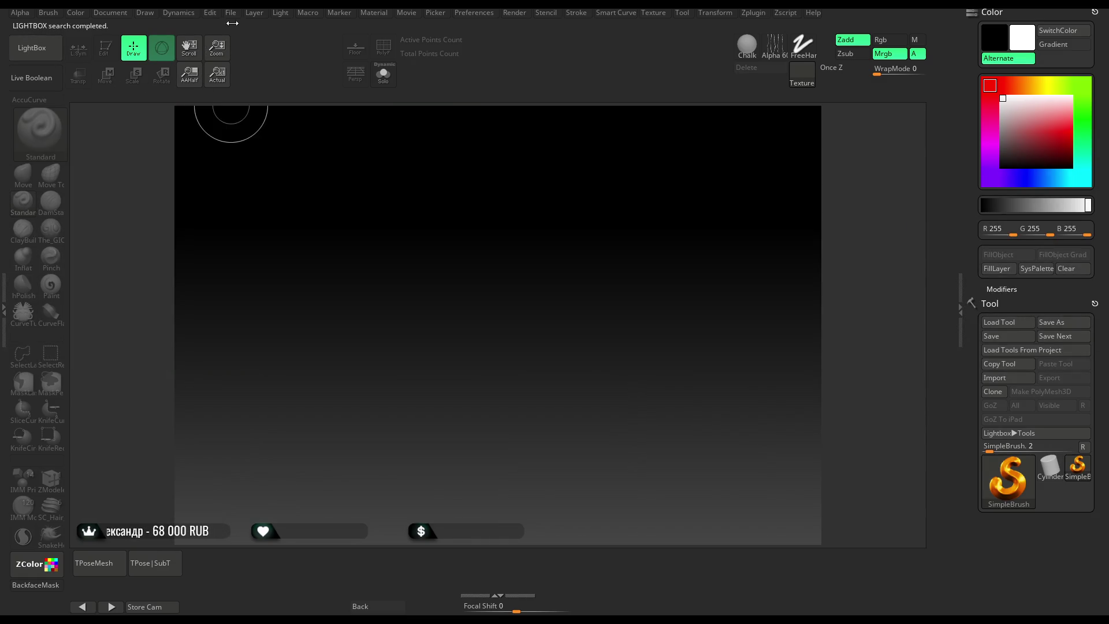
left_click(231, 16)
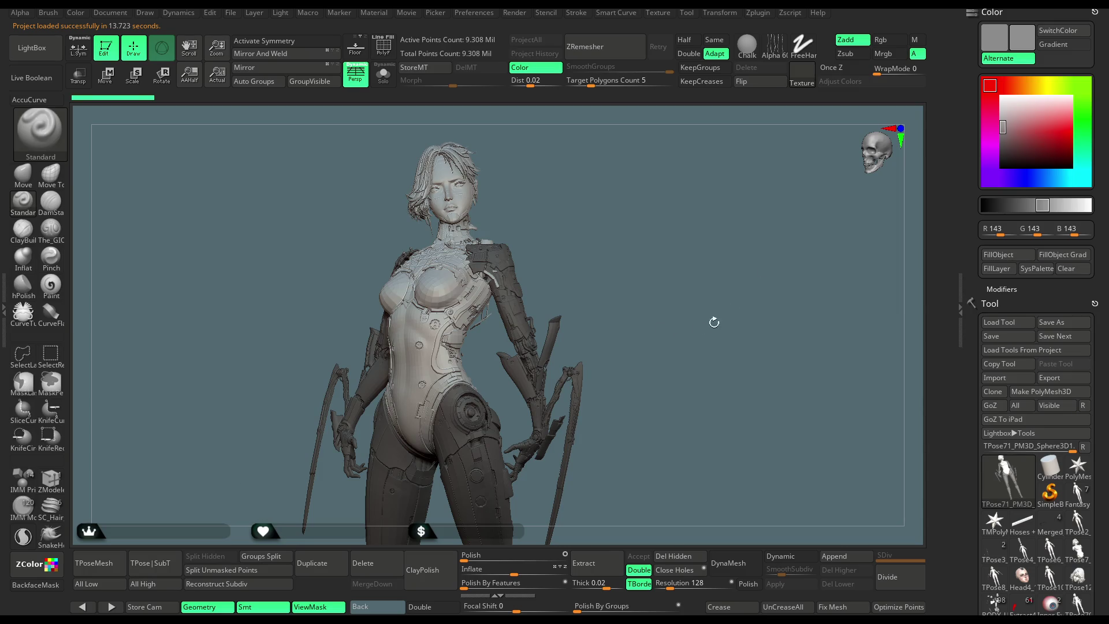
left_click(760, 15)
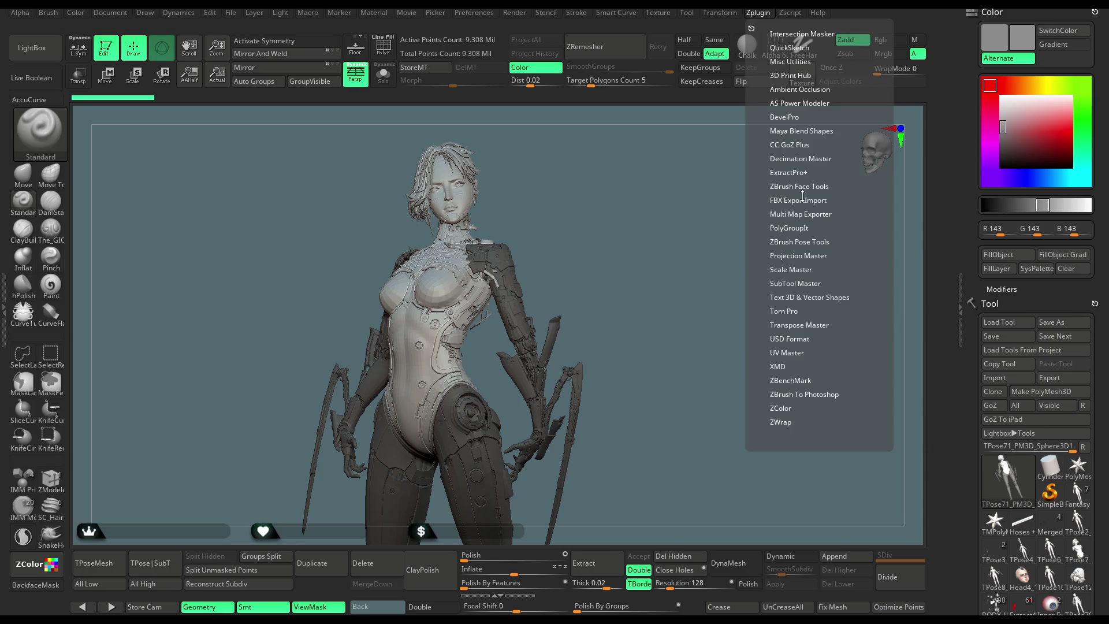
Select the TPose71 figure tool and delete it, confirming the removal.
left_click(808, 324)
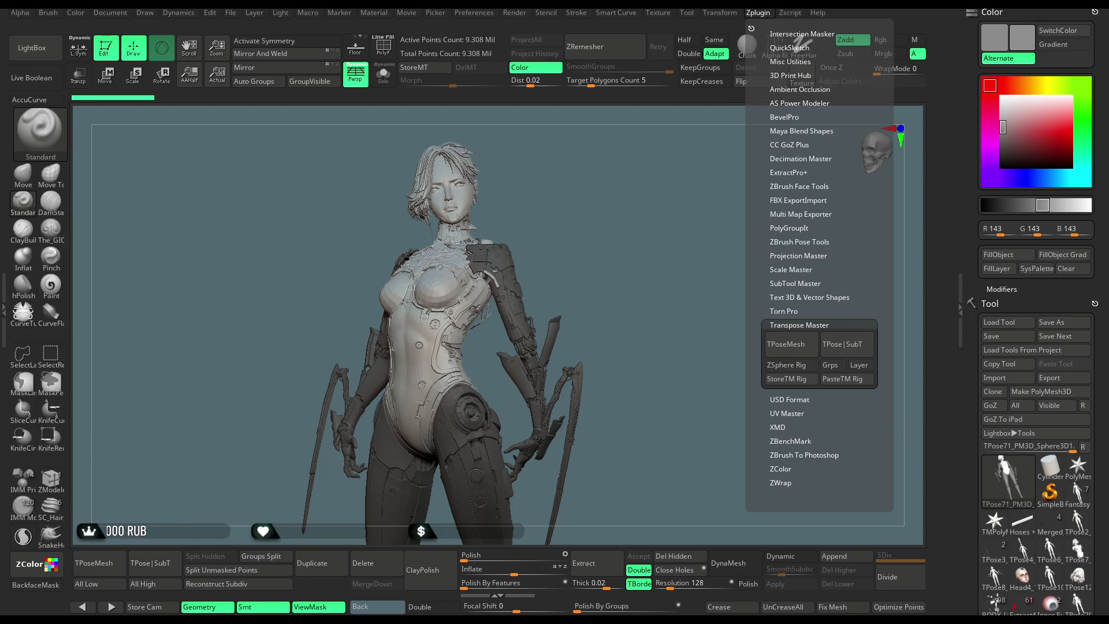
mouse_move(673, 240)
left_mouse_down("alt")
mouse_move(688, 404)
mouse_move(678, 314)
left_mouse_up("alt")
mouse_move(1107, 442)
left_mouse_down()
mouse_move(1106, 342)
mouse_move(1106, 511)
left_mouse_up()
left_click(1078, 459)
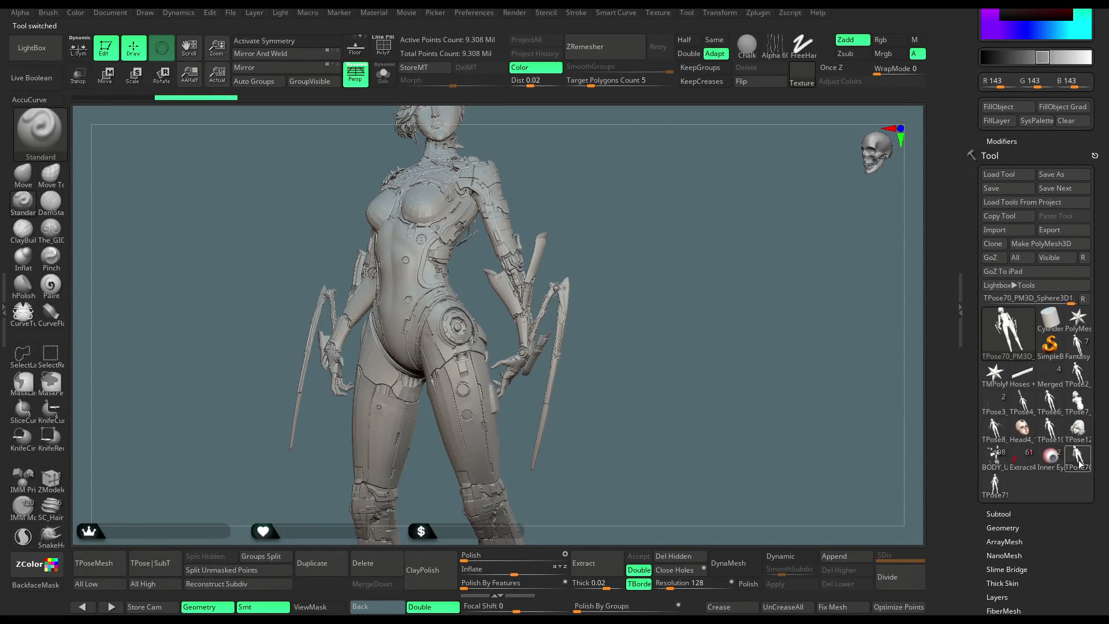
left_click(994, 485)
left_click_drag(1107, 491, 1106, 372)
left_click(378, 562)
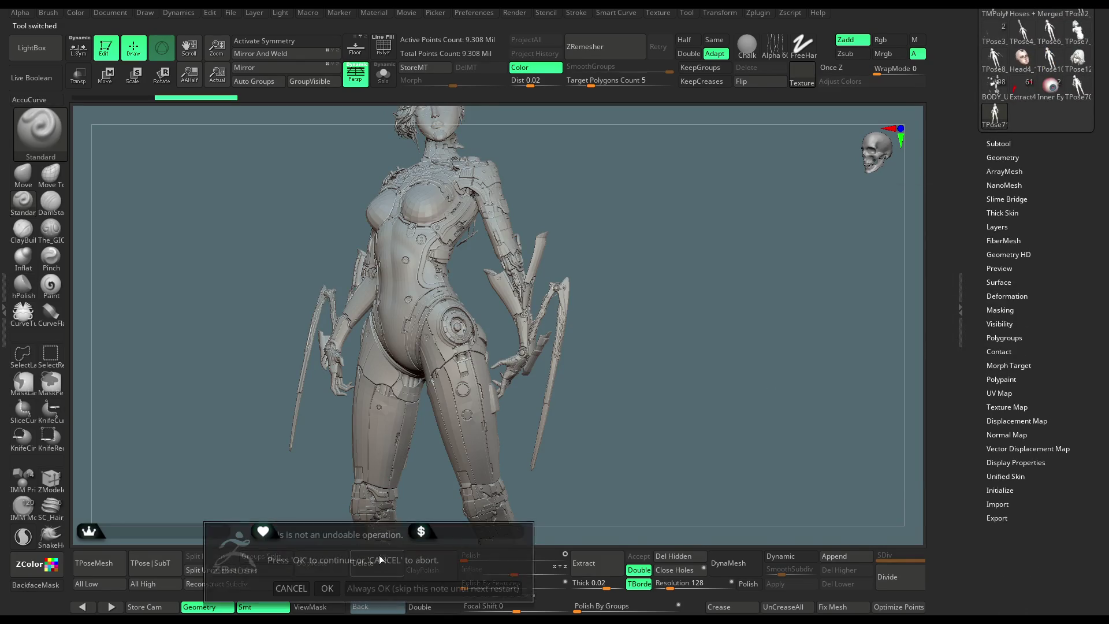
left_click(327, 588)
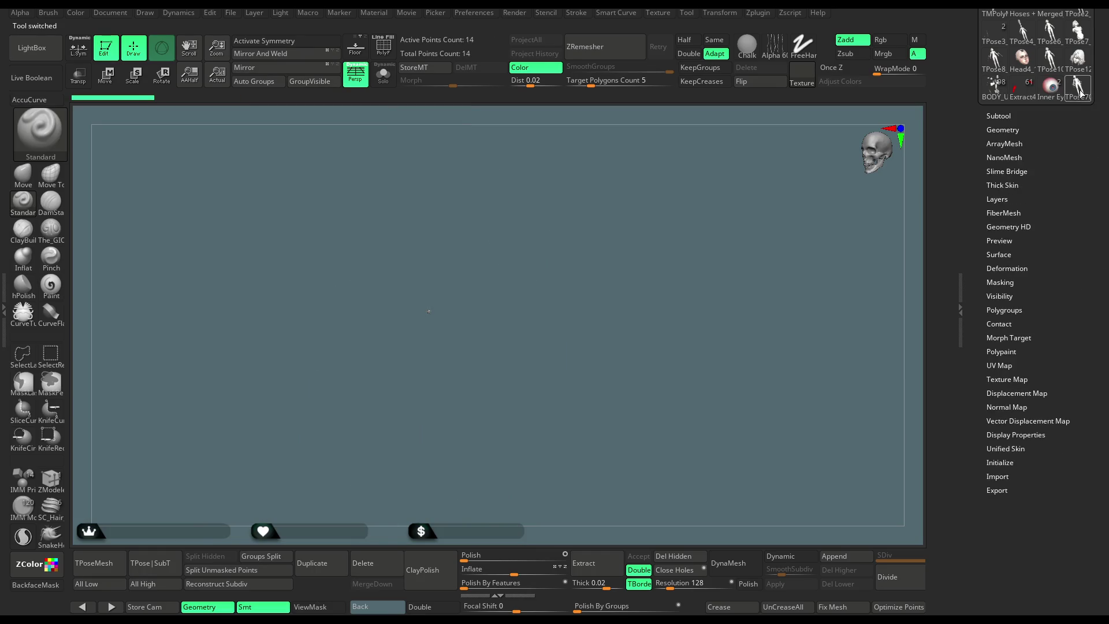
Delete the TPose70 tool as well, then load the BODY_UP_PP figure into the viewport.
left_click(1077, 88)
left_click(384, 564)
left_click(329, 588)
left_click(994, 179)
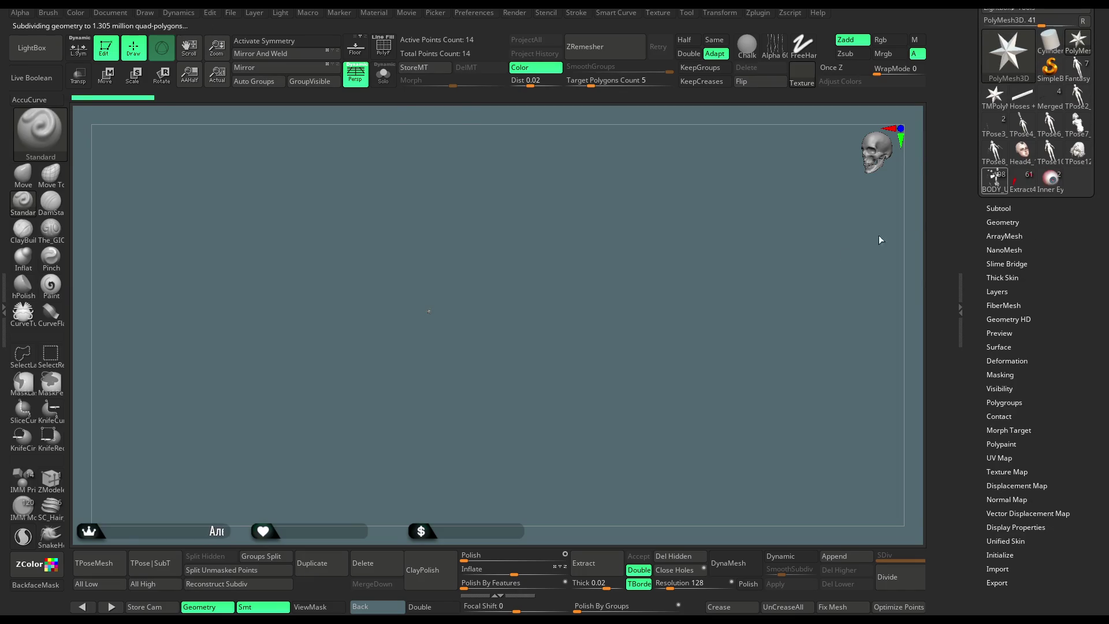
left_click_drag(629, 299, 622, 274)
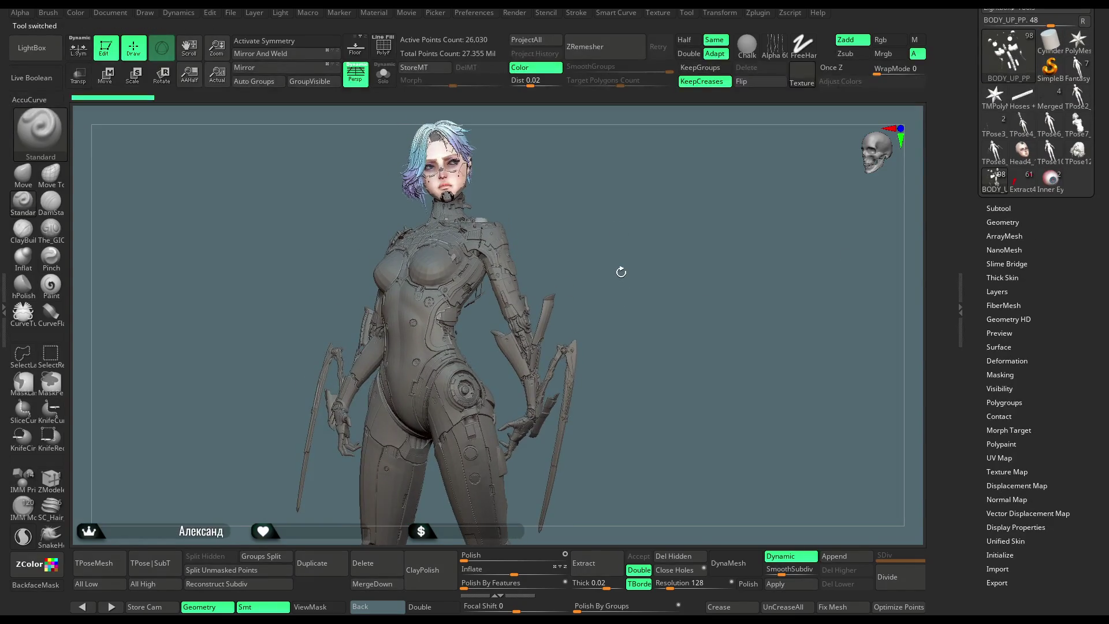
Turn the figure toward the viewer and make the Shoulder armour subtool active.
mouse_move(620, 259)
left_mouse_down()
mouse_move(596, 267)
mouse_move(594, 280)
mouse_move(601, 256)
mouse_move(610, 260)
mouse_move(609, 306)
mouse_move(624, 243)
mouse_move(616, 305)
mouse_move(646, 226)
mouse_move(463, 347)
left_mouse_up()
left_click(461, 348, "alt")
Show polygroup colours and solo the shoulder armour for a close-up look.
left_click(383, 46)
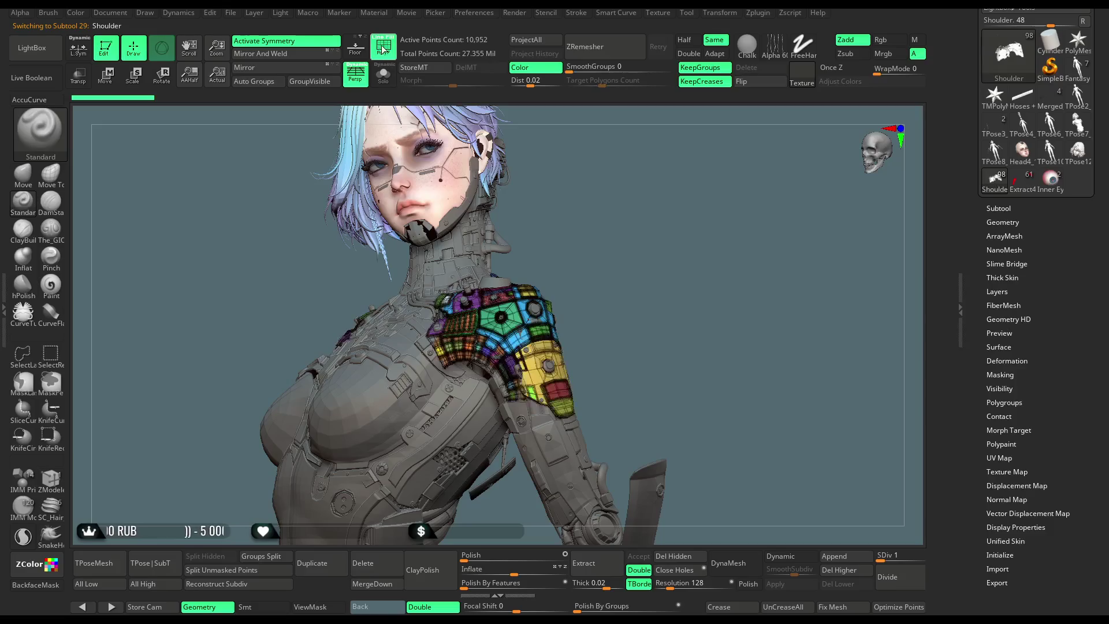
mouse_move(638, 227)
left_mouse_down()
mouse_move(639, 265)
mouse_move(660, 198)
left_mouse_up()
left_click(383, 74)
left_click_drag(487, 141, 565, 326)
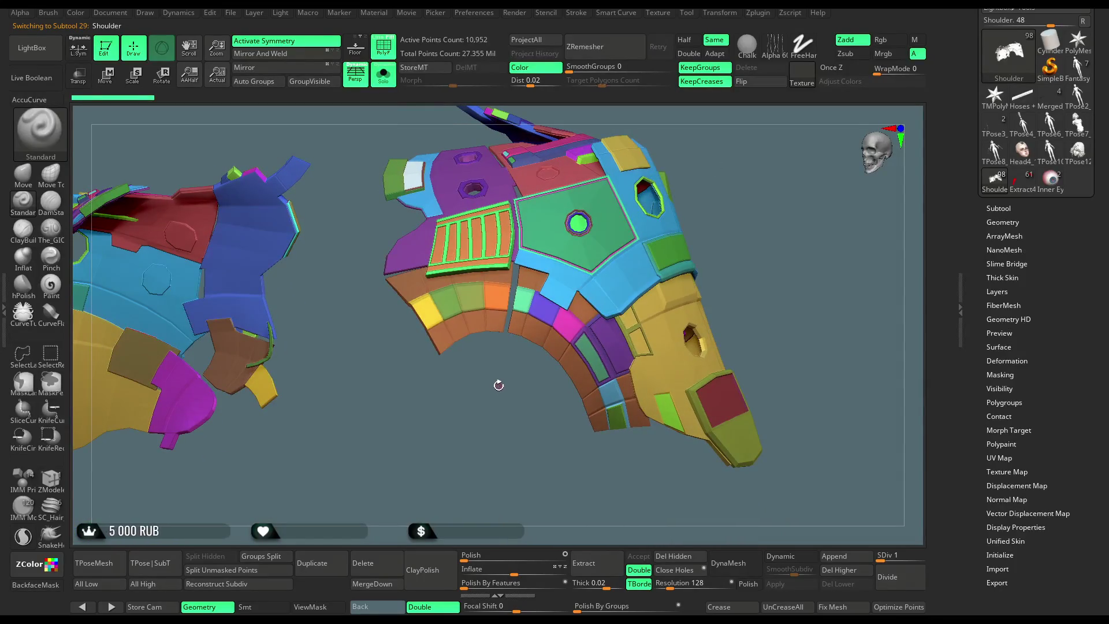
Test-hide the lower armour segments with Ctrl+Shift selections, then show all pieces again.
key("ctrl+shift")
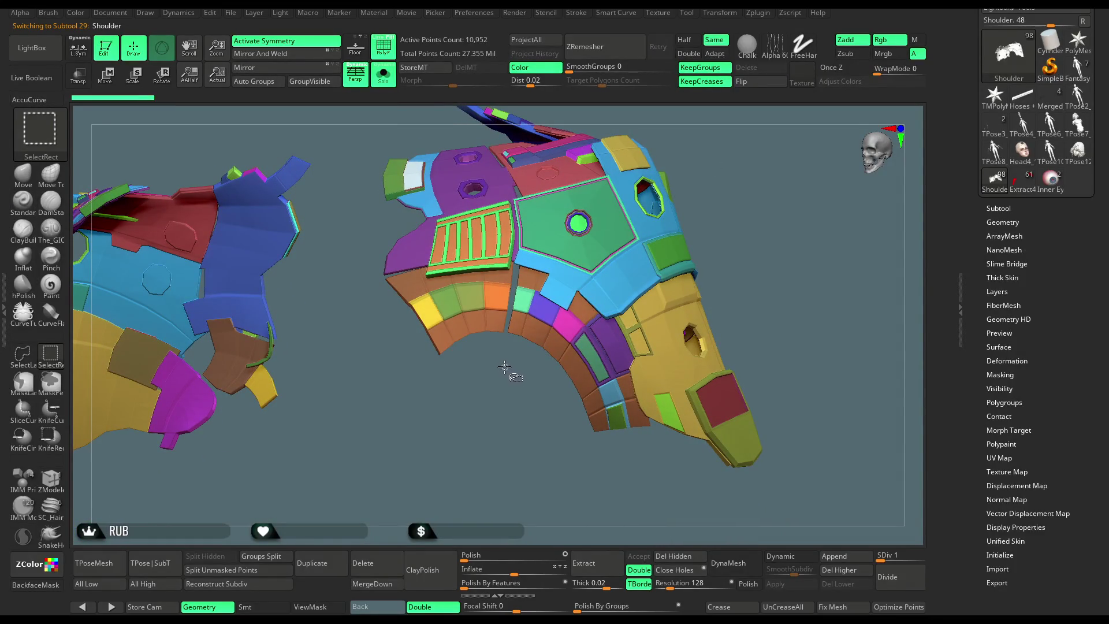
mouse_move(502, 355)
left_mouse_down("ctrl+shift")
mouse_move(449, 370)
mouse_move(404, 304)
left_mouse_up("ctrl+shift")
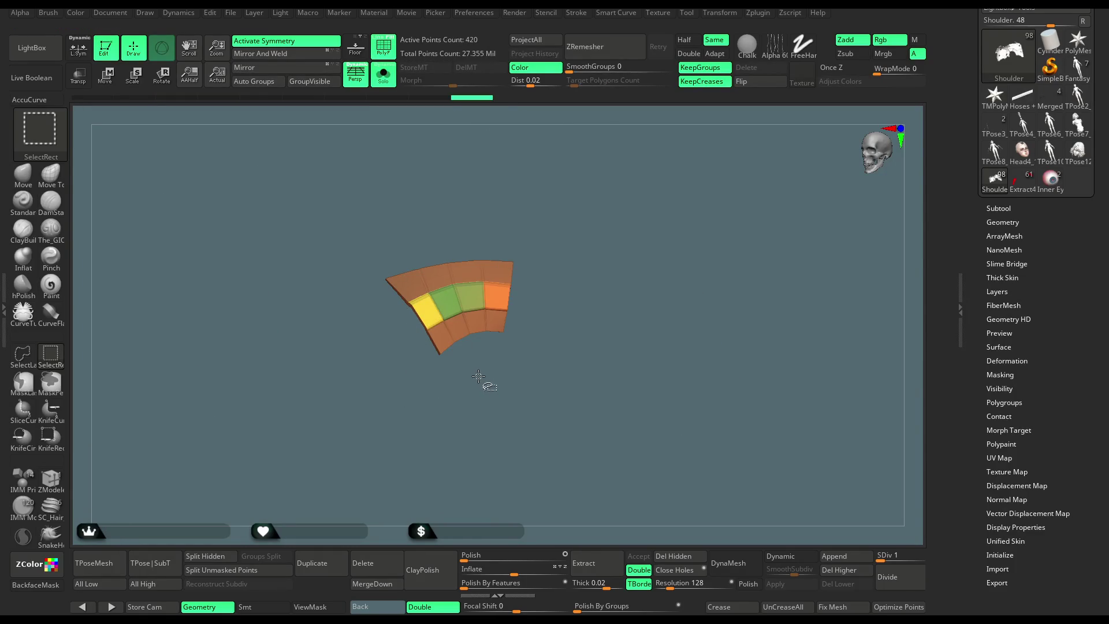
left_click(485, 402)
left_click(514, 367, "ctrl+shift")
left_click_drag(535, 371, 494, 306, "ctrl+shift")
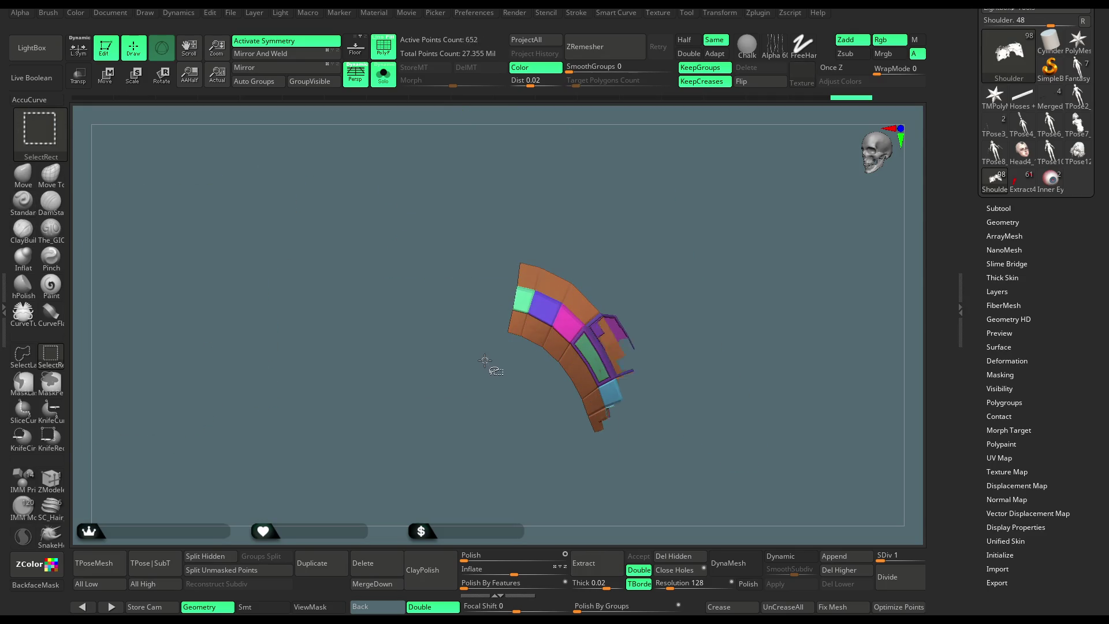
left_click(485, 415, "ctrl+shift")
mouse_move(513, 350)
left_mouse_down("ctrl+shift")
mouse_move(437, 330)
mouse_move(417, 297)
left_mouse_up("ctrl+shift")
left_click_drag(441, 359, 563, 277)
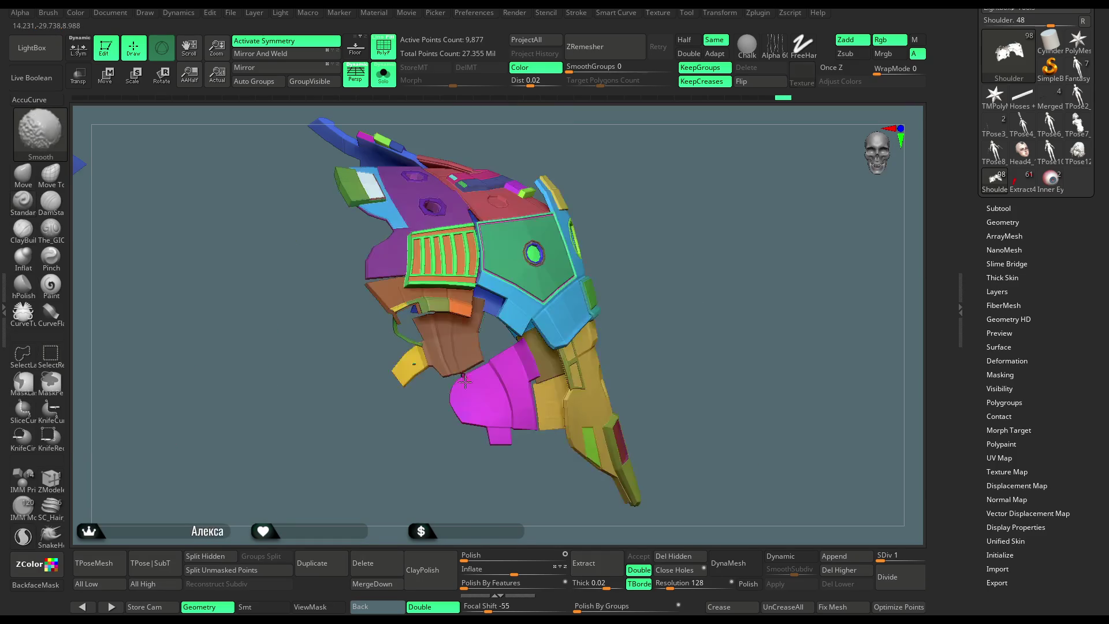
left_click(658, 188, "ctrl+shift")
left_click_drag(658, 188, 563, 287)
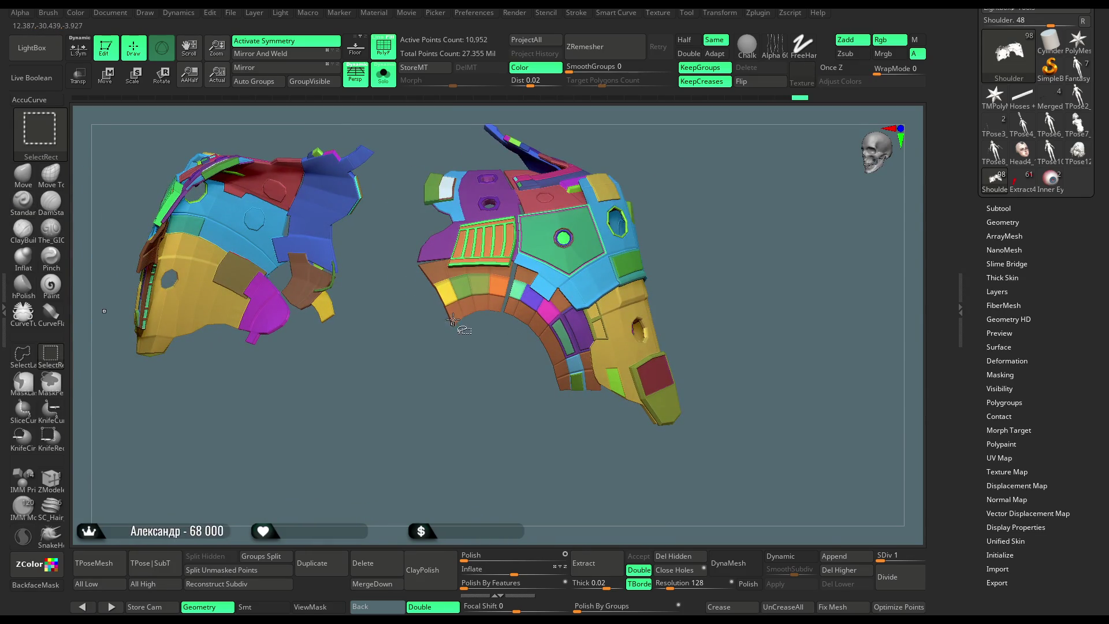
Turn off symmetry and hide the bottom strip plus several small armour pieces.
key("x")
left_click_drag(570, 457, 463, 321, "ctrl+alt+shift")
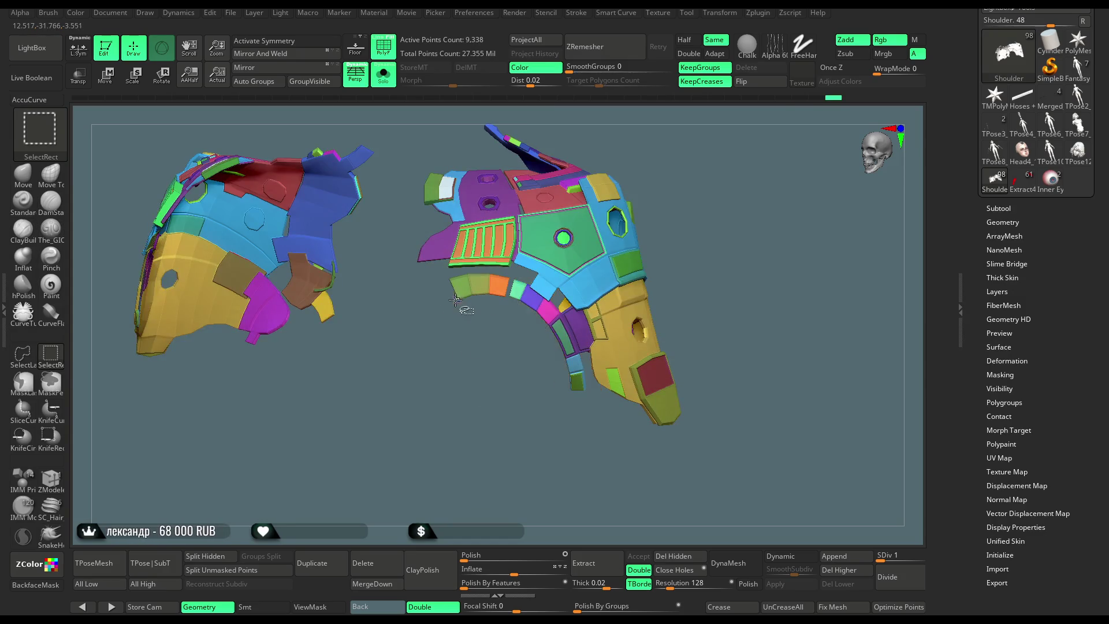
mouse_move(490, 341)
left_mouse_down("alt")
mouse_move(502, 401)
mouse_move(478, 346)
left_mouse_up("alt")
left_click(490, 282, "ctrl+alt+shift")
left_click(421, 283, "ctrl+alt+shift")
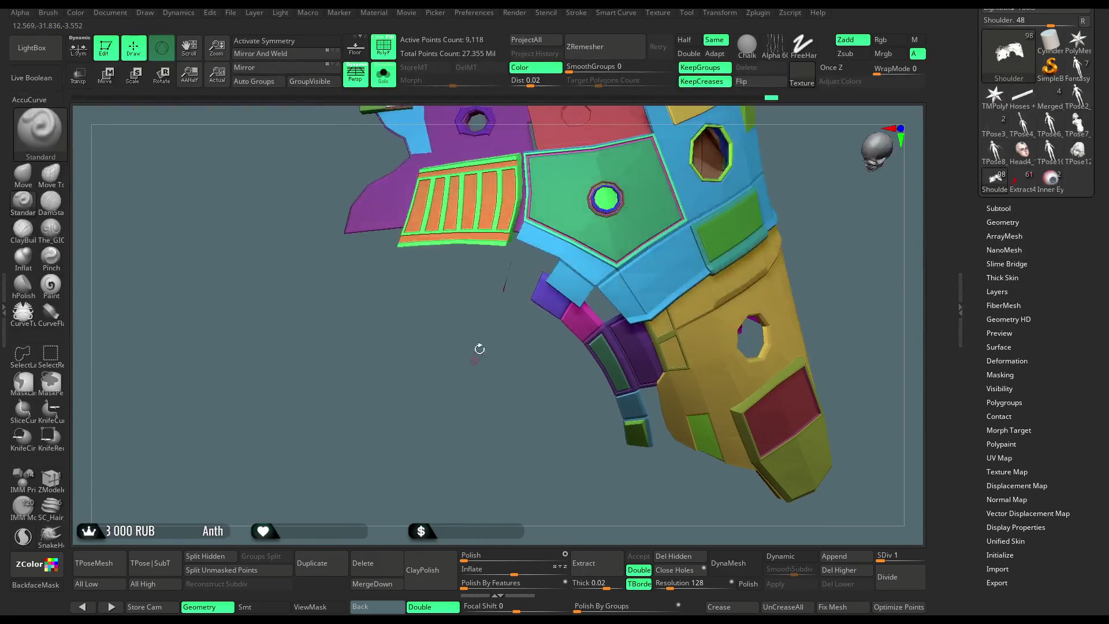
left_click(543, 307, "ctrl+alt+shift")
left_click(573, 332, "ctrl+alt+shift")
left_click(603, 355, "ctrl+alt+shift")
left_click(615, 341, "ctrl+alt+shift")
left_click(641, 370, "ctrl+alt+shift")
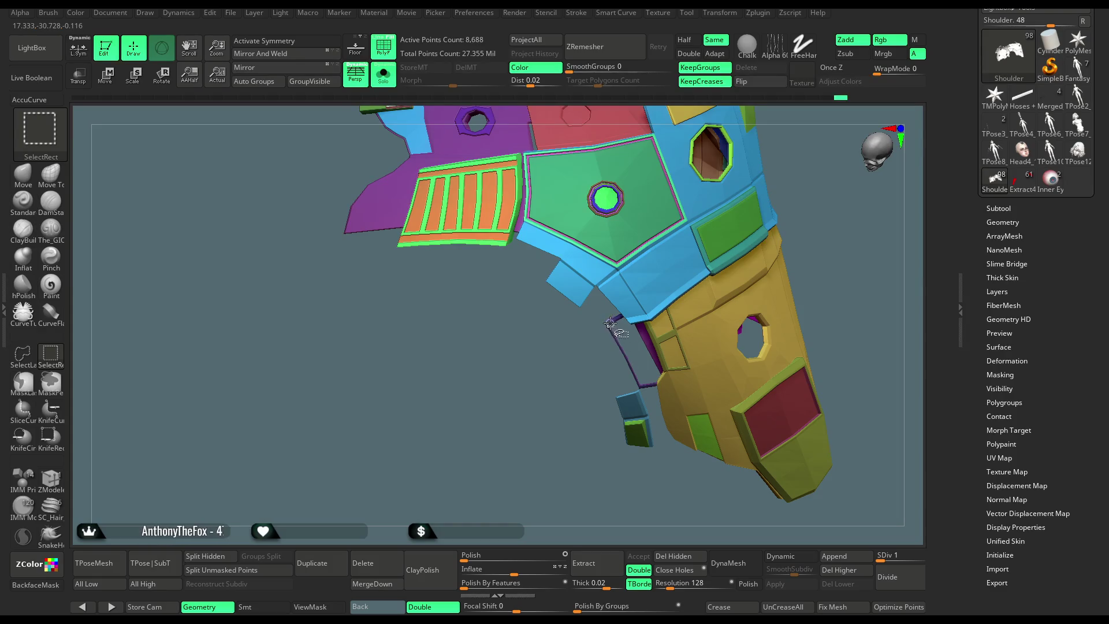
mouse_move(633, 373)
left_mouse_down()
mouse_move(638, 363)
mouse_move(666, 388)
mouse_move(594, 393)
mouse_move(527, 416)
mouse_move(502, 437)
mouse_move(565, 416)
mouse_move(509, 473)
mouse_move(555, 387)
mouse_move(592, 384)
mouse_move(543, 371)
mouse_move(550, 364)
mouse_move(563, 381)
mouse_move(525, 376)
mouse_move(579, 360)
mouse_move(562, 424)
mouse_move(624, 323)
mouse_move(667, 189)
mouse_move(462, 248)
mouse_move(310, 537)
mouse_move(207, 536)
left_mouse_up()
Hide the last small pieces to isolate the two brown arcs, then enable Transpose Move.
left_click(598, 384, "ctrl+alt+shift")
left_click(593, 397, "ctrl+alt+shift")
left_click(554, 357, "ctrl+shift")
left_click(554, 357, "ctrl+shift")
left_click(564, 397, "ctrl+shift")
key("w")
Move the two armour arcs into position on the shoulder with the Transpose gizmo.
left_click_drag(687, 167, 693, 276)
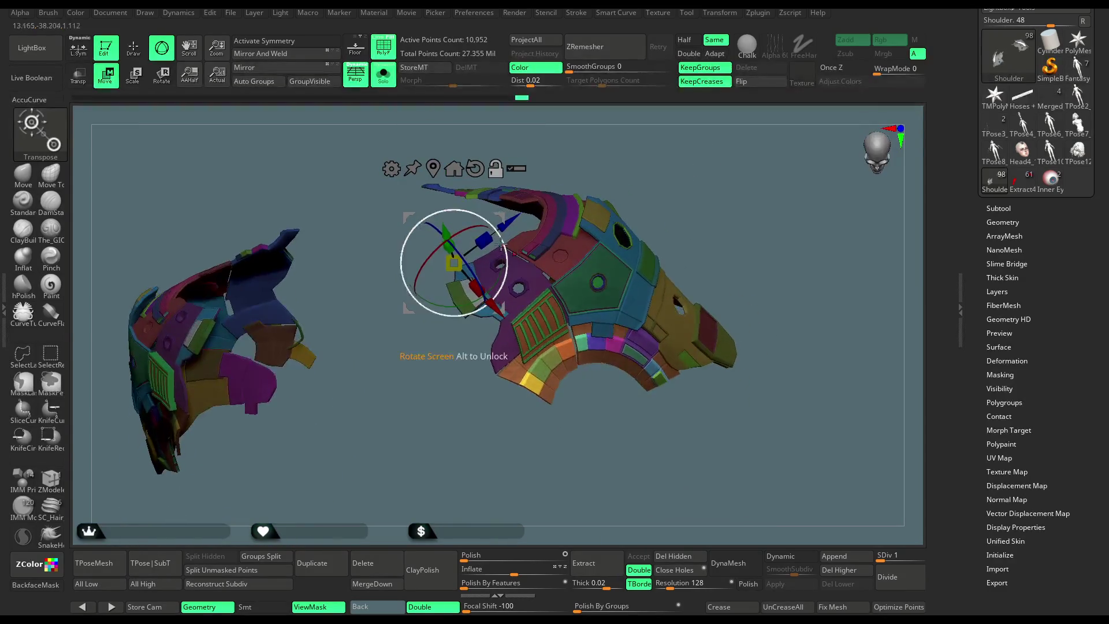
left_click(527, 359)
mouse_move(577, 323)
left_mouse_down("alt")
mouse_move(635, 219)
mouse_move(703, 133)
left_mouse_up("alt")
mouse_move(545, 376)
left_mouse_down()
mouse_move(560, 352)
mouse_move(565, 417)
mouse_move(550, 261)
mouse_move(524, 252)
left_mouse_up()
left_click_drag(684, 151, 514, 162)
Unhide the full body, clear the shoulder mask, and select the Extract3_49 subtool.
key("ctrl+shift")
left_click(716, 168, "ctrl+shift")
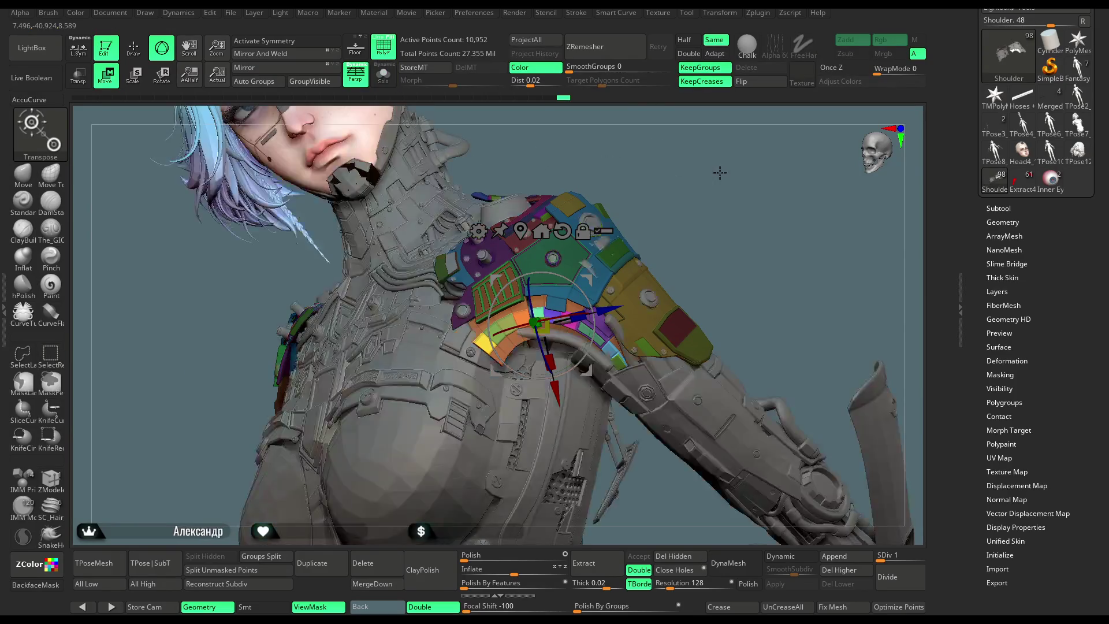
key("q")
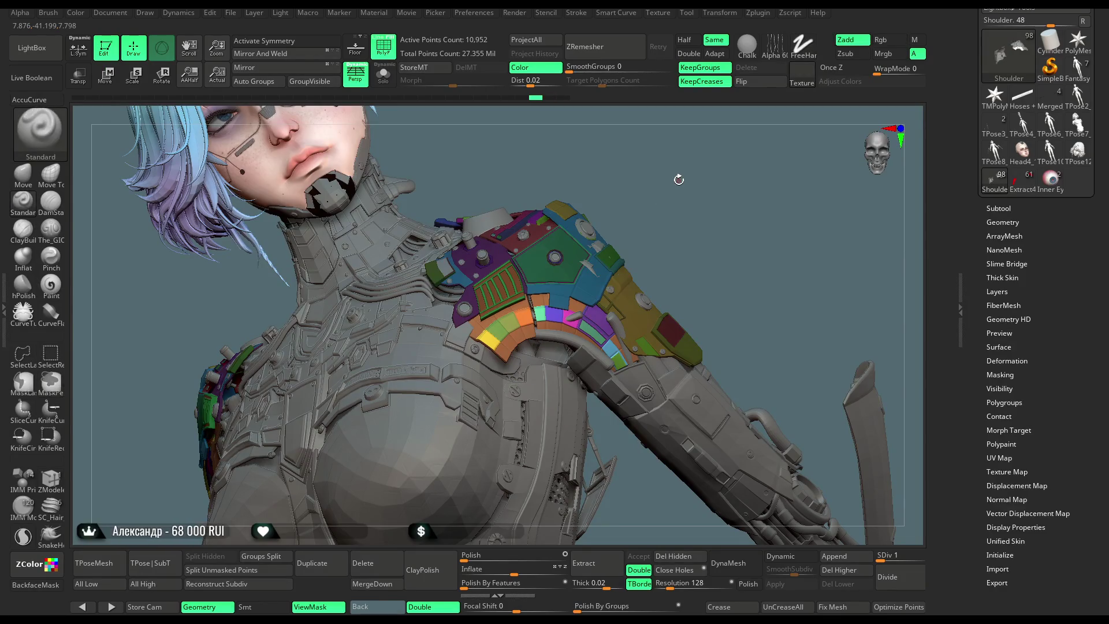
left_click_drag(676, 179, 696, 200, "ctrl")
left_click(562, 337, "alt")
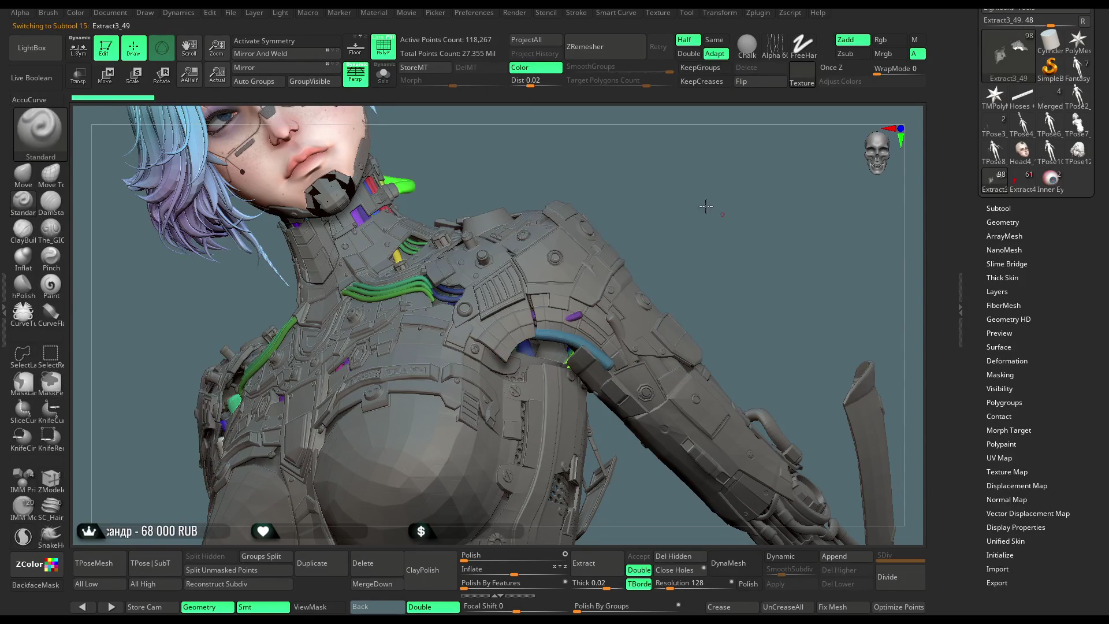
Frame the neck and shoulders, select the Move Topological brush and raise its Draw Size.
right_click_drag(623, 242, 597, 227, "alt")
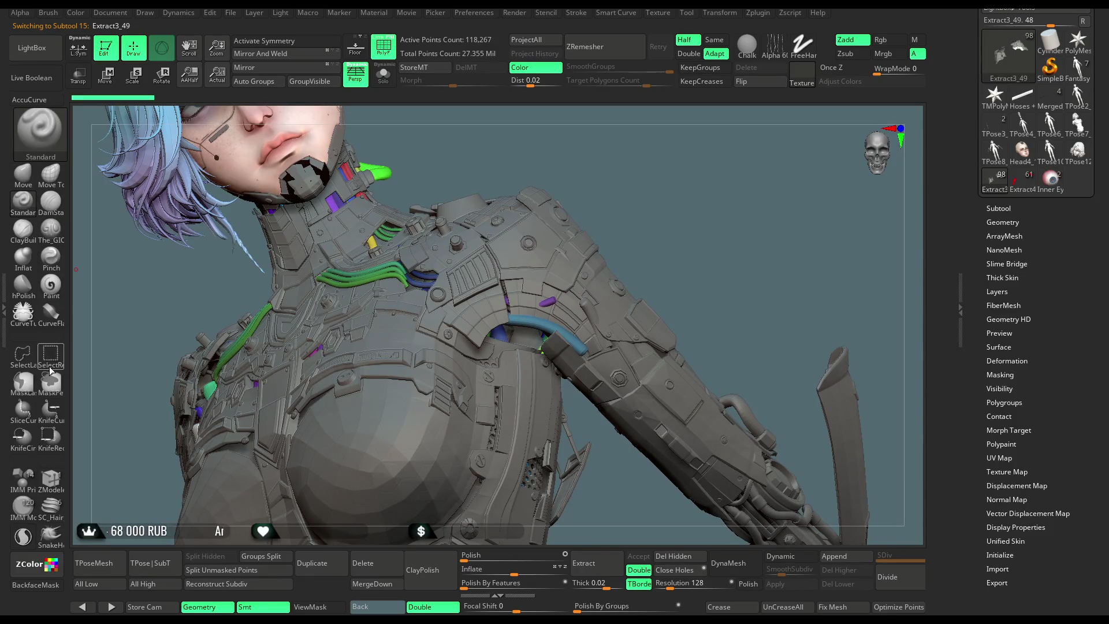
left_click(62, 182)
key("space")
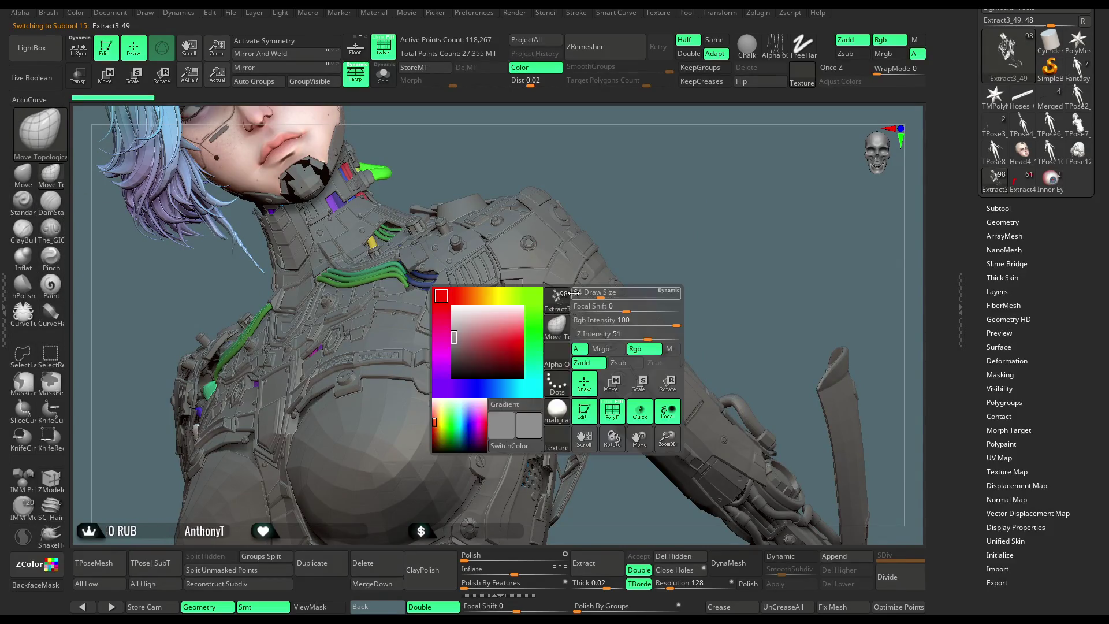
left_click_drag(693, 296, 670, 266)
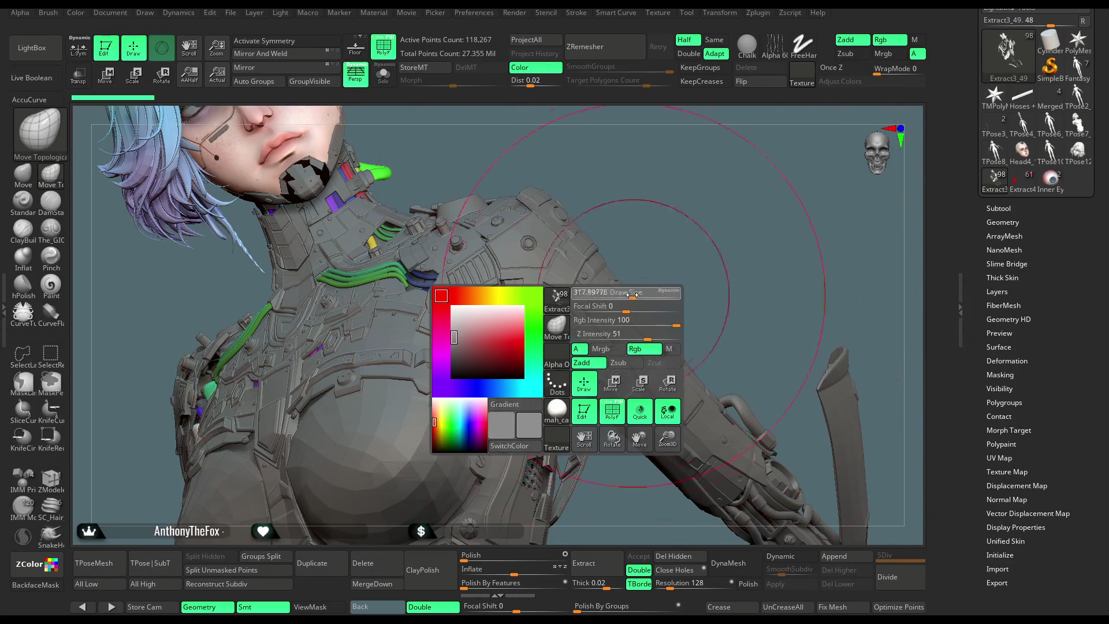
mouse_move(663, 226)
left_mouse_down()
mouse_move(670, 255)
mouse_move(567, 291)
mouse_move(596, 361)
left_mouse_up()
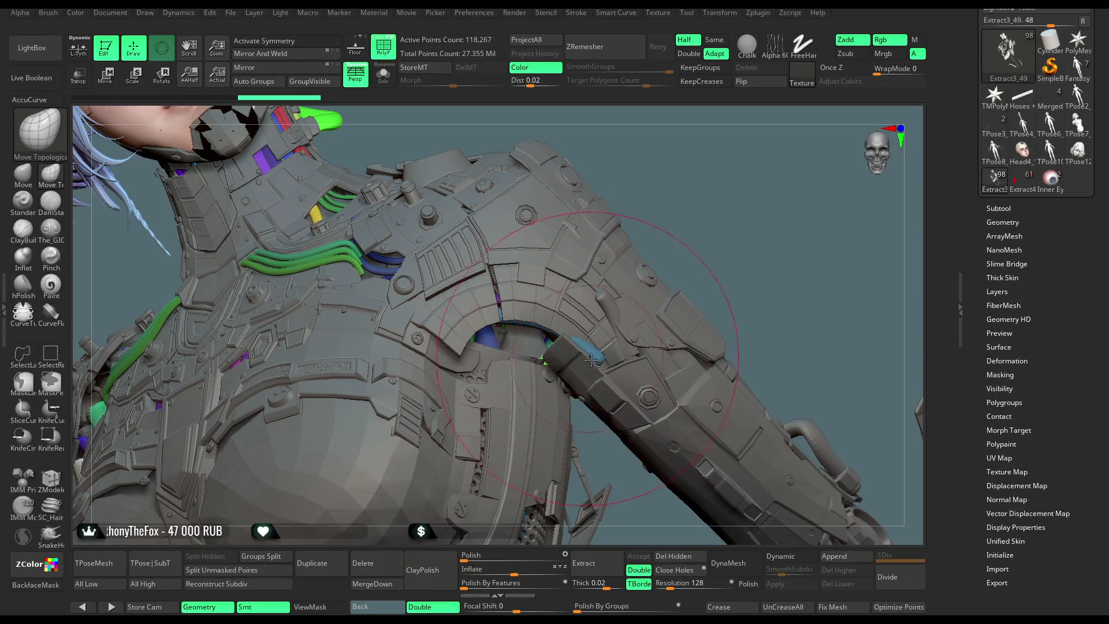
Rotate and zoom out to show the head, neck and torso.
left_click_drag(701, 231, 526, 328)
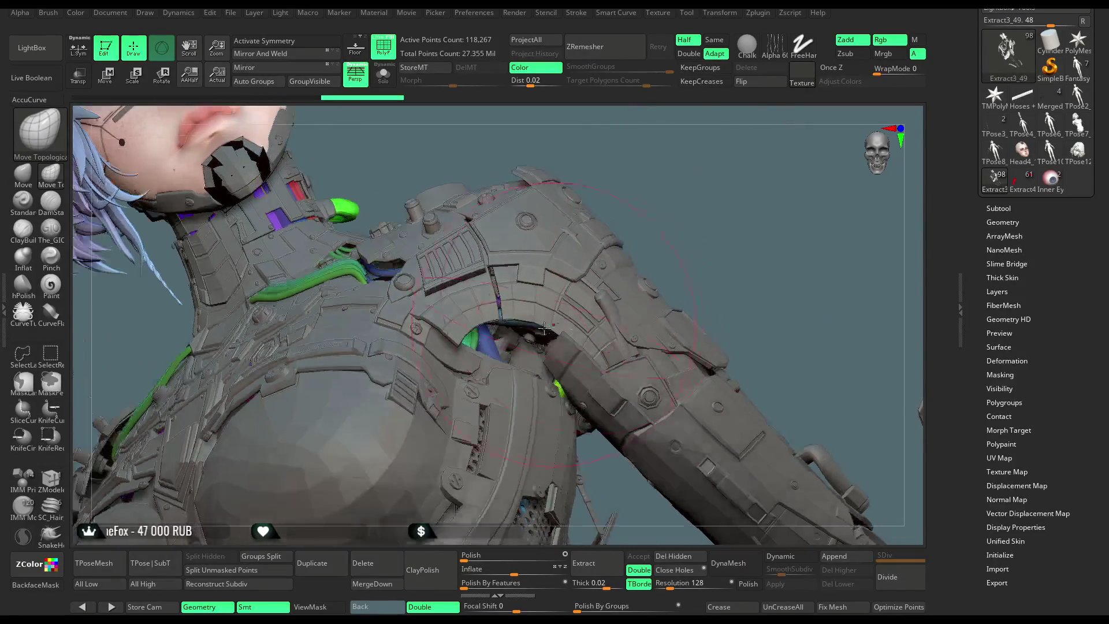
mouse_move(649, 136)
left_mouse_down()
mouse_move(619, 144)
mouse_move(680, 226)
mouse_move(715, 237)
mouse_move(697, 247)
mouse_move(656, 240)
mouse_move(686, 250)
mouse_move(683, 230)
mouse_move(675, 226)
mouse_move(677, 250)
mouse_move(664, 243)
mouse_move(672, 219)
mouse_move(667, 243)
mouse_move(700, 335)
left_mouse_up()
key("space")
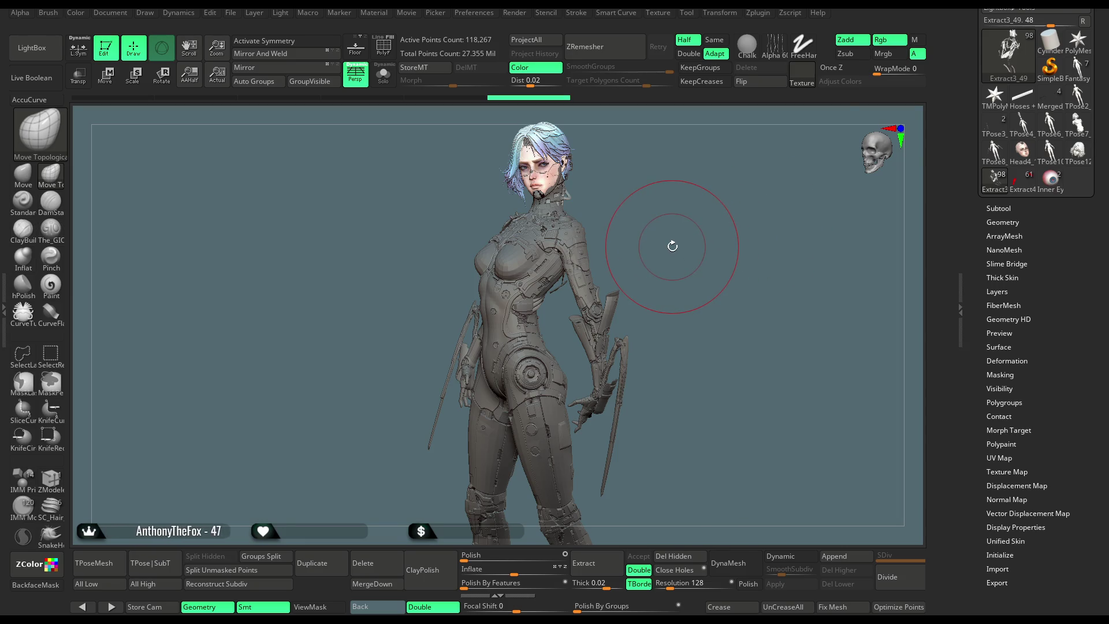
left_click_drag(674, 231, 679, 267)
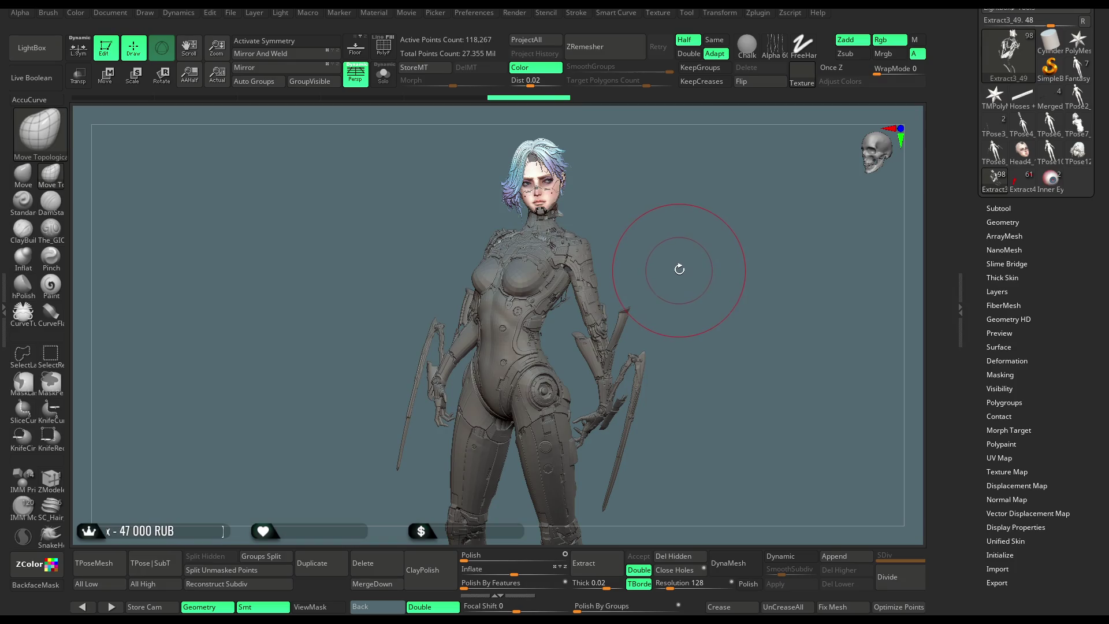
left_click_drag(671, 265, 673, 265)
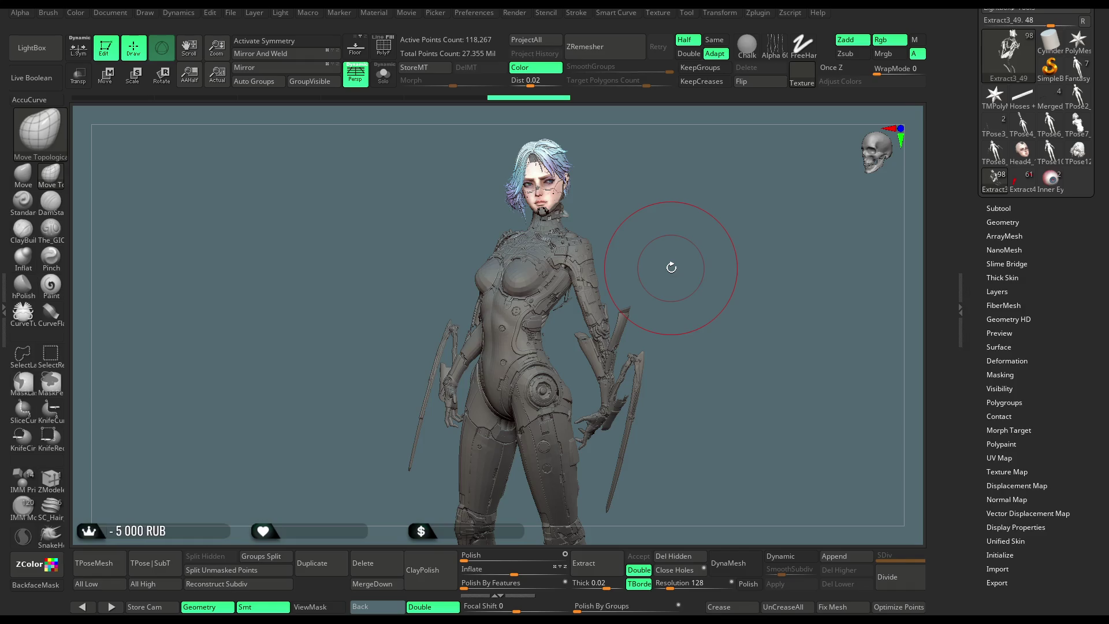
left_click_drag(660, 260, 668, 265)
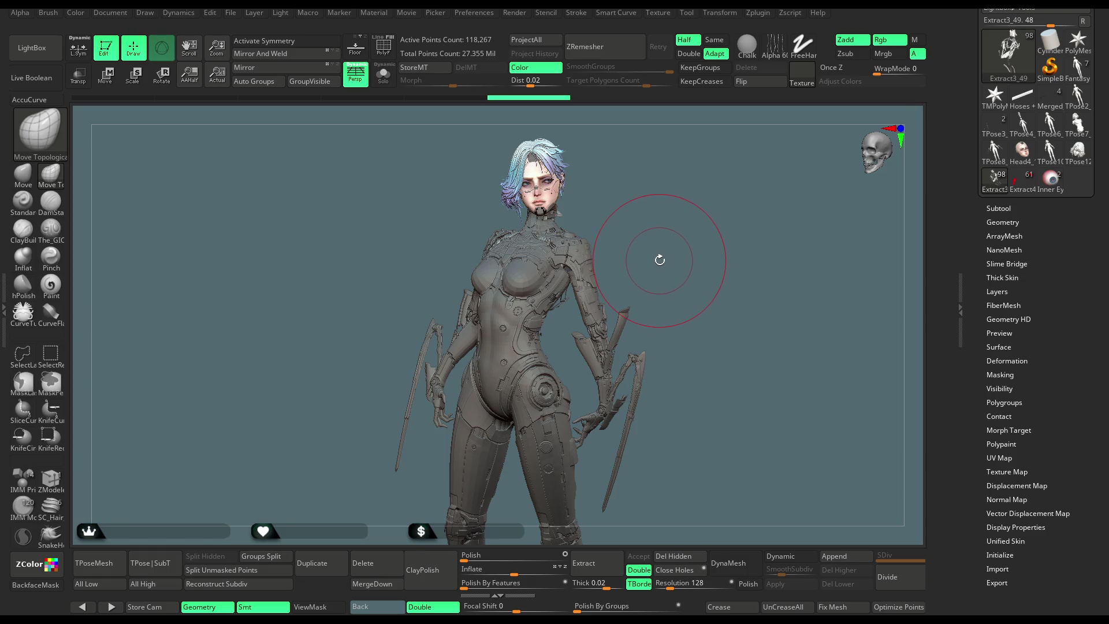
left_click_drag(662, 260, 671, 257)
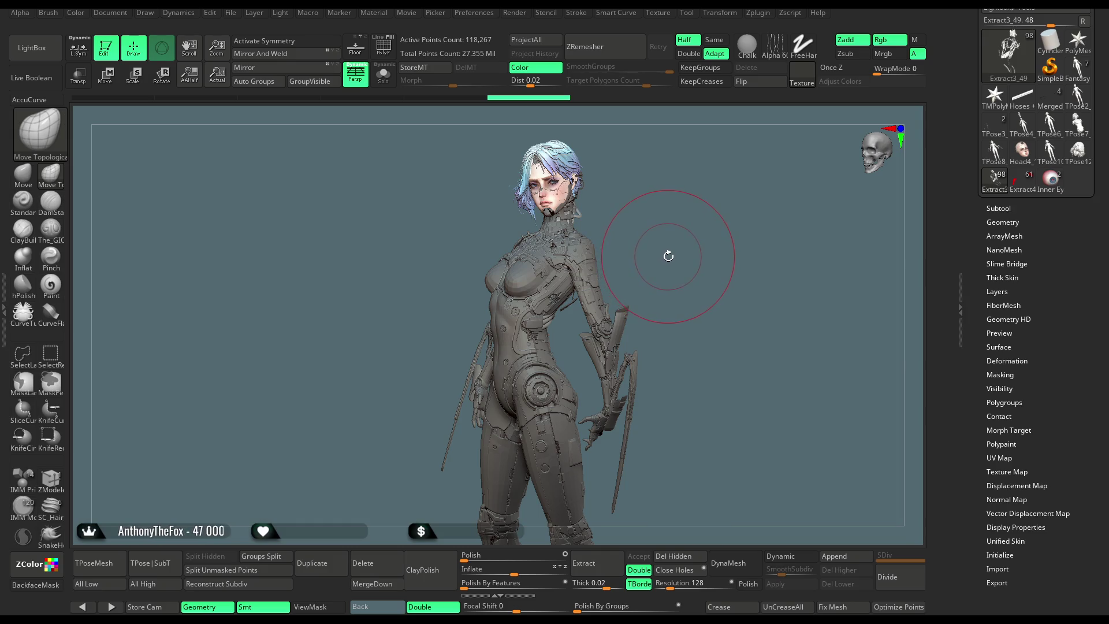
left_click_drag(671, 250, 677, 261)
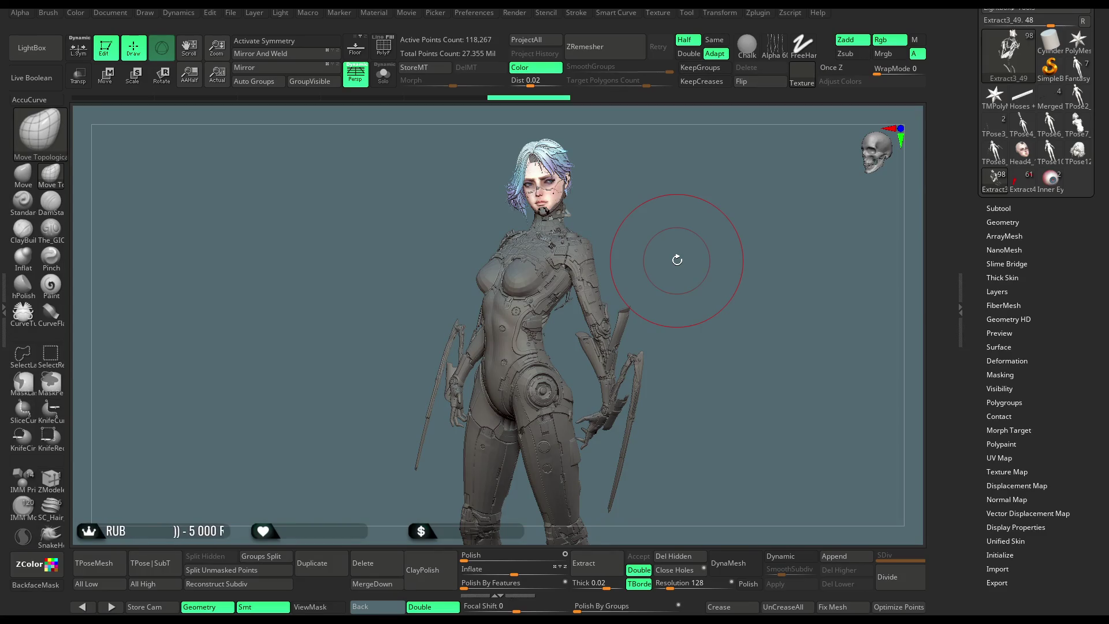
left_click_drag(676, 260, 673, 260)
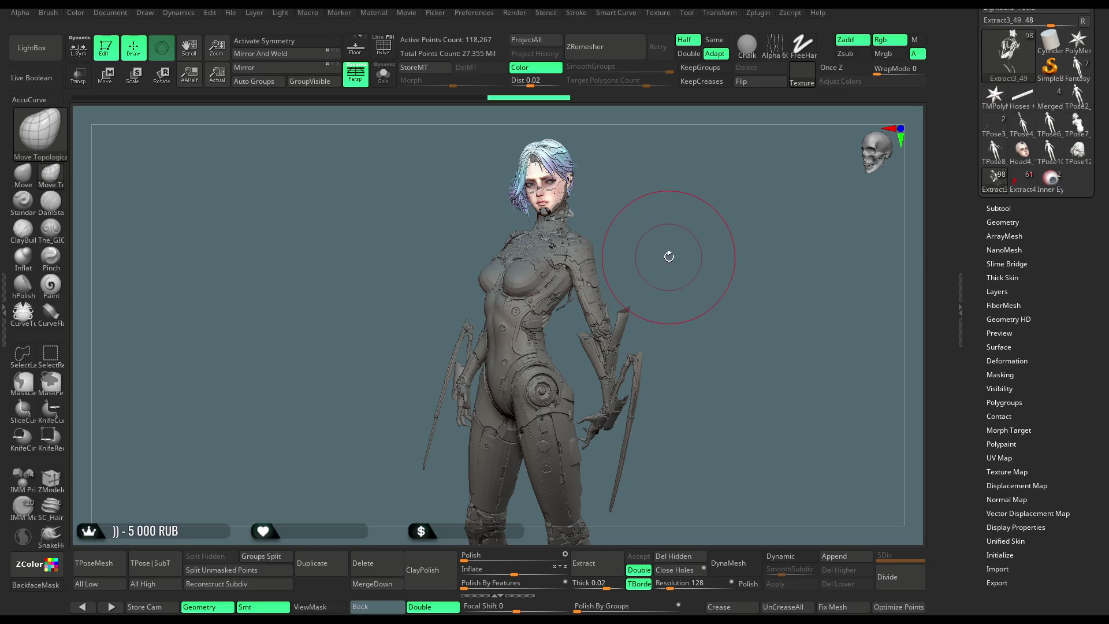
scroll(669, 256, "up", 5)
mouse_move(681, 273)
left_mouse_down()
mouse_move(658, 248)
mouse_move(681, 281)
mouse_move(668, 260)
left_mouse_up()
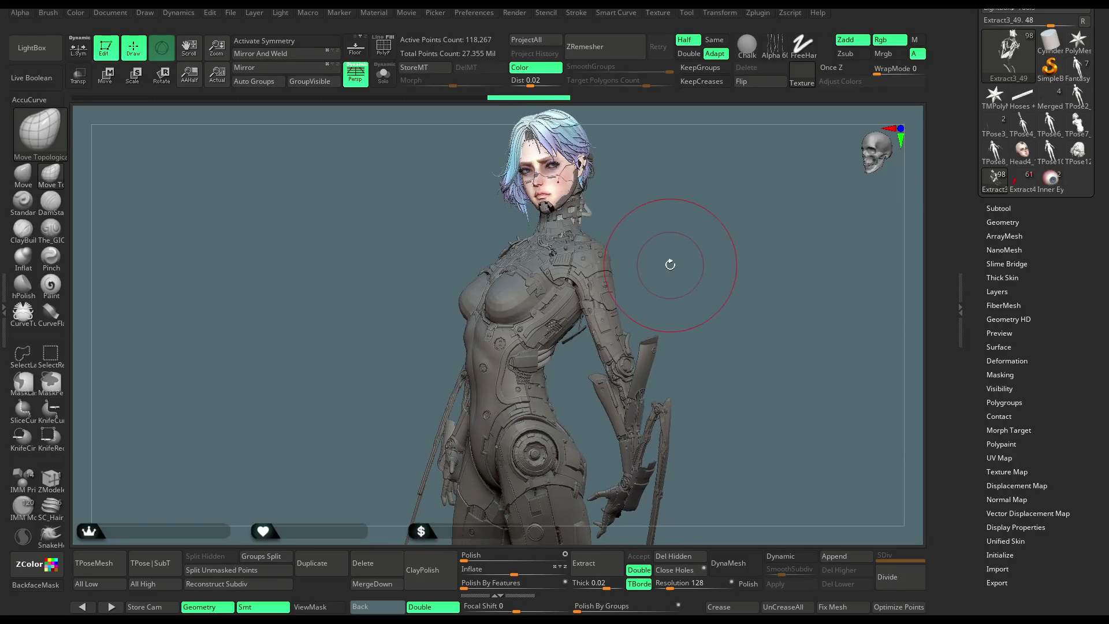
Build the low-res TPose72_PM3D T-pose mesh with TPoseMesh and show its polyframes.
left_click(105, 568)
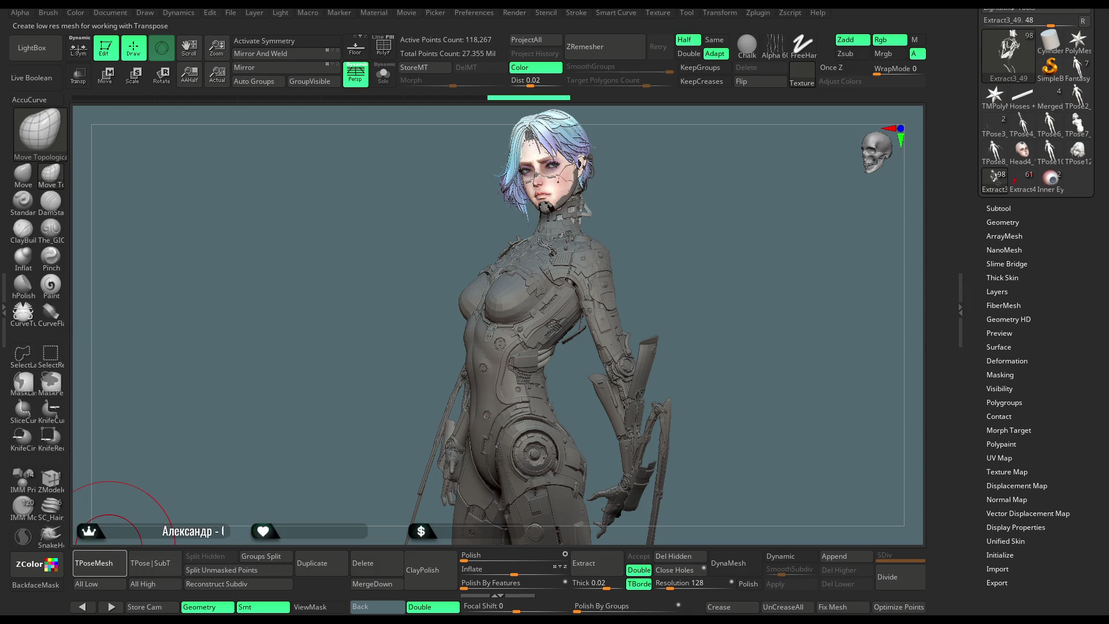
left_click(109, 561)
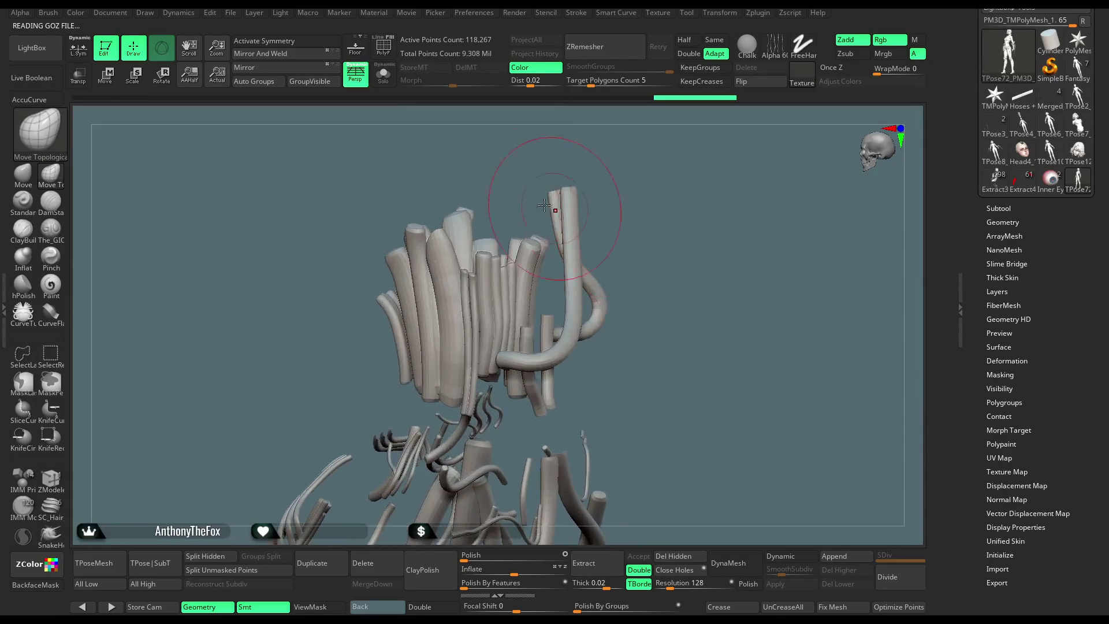
left_click(386, 50)
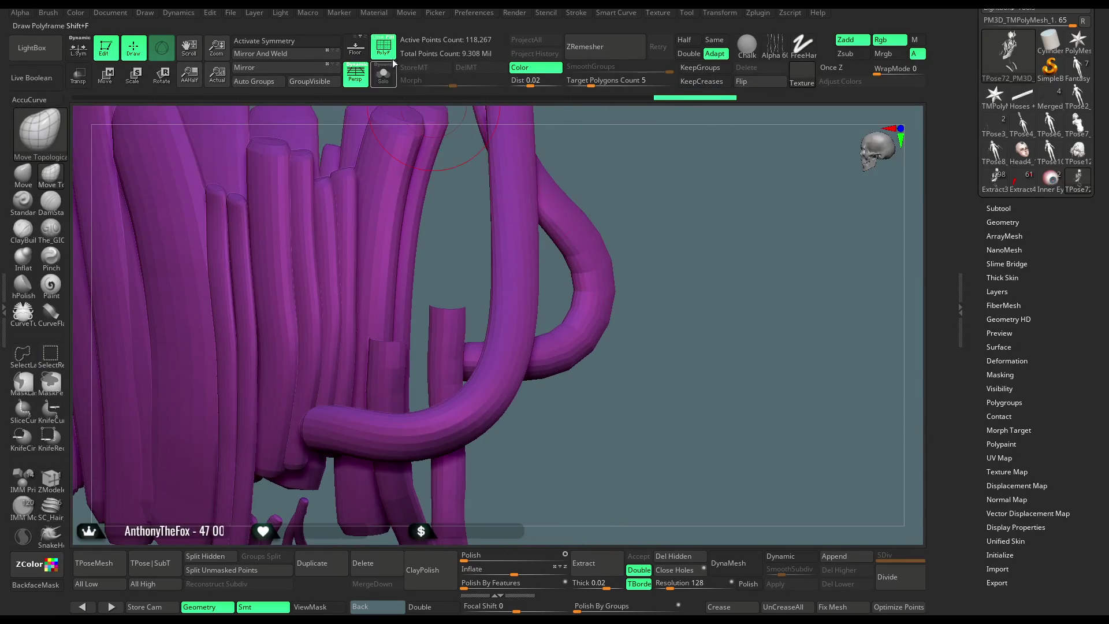
Fill both curved hose tubes with one new polygroup using ZModeler's PolyGroup Fill action.
left_click(50, 478)
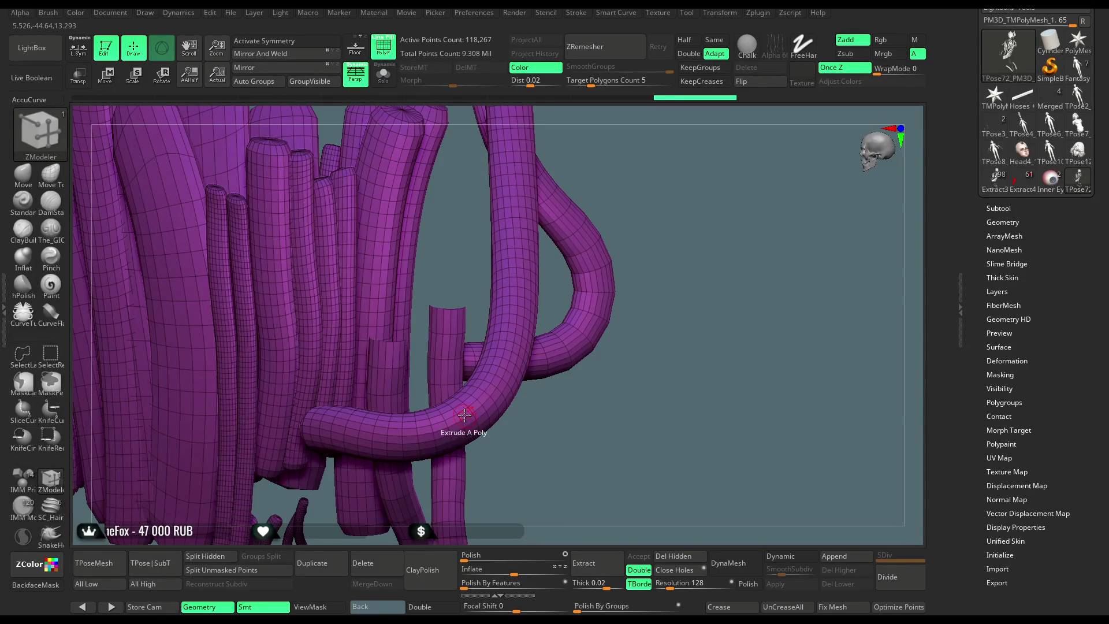
key("space")
left_click(439, 350)
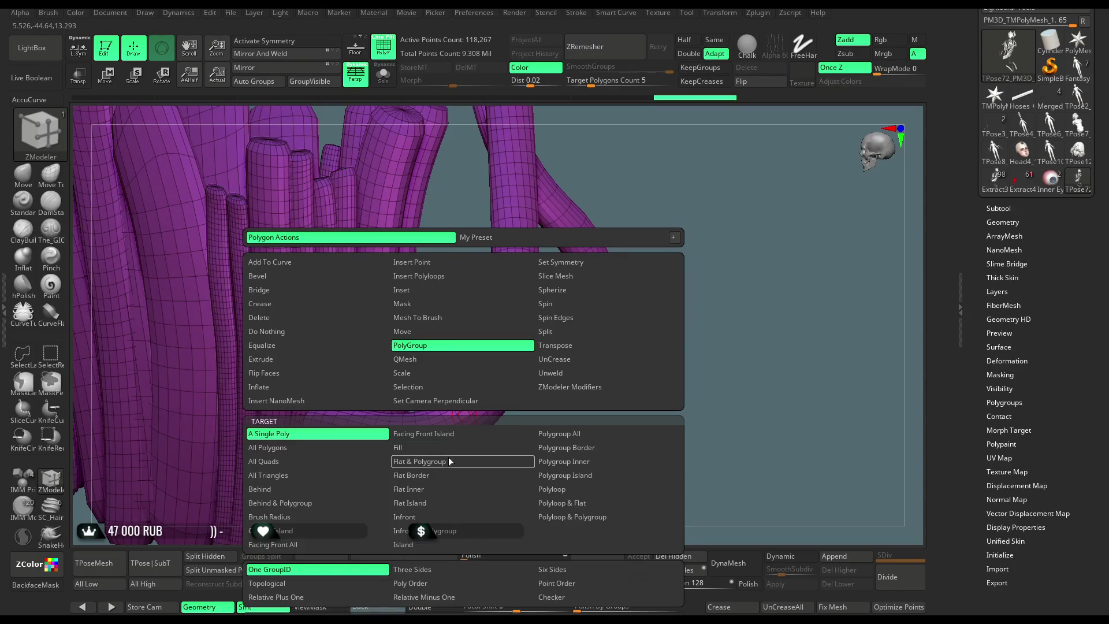
left_click(434, 443)
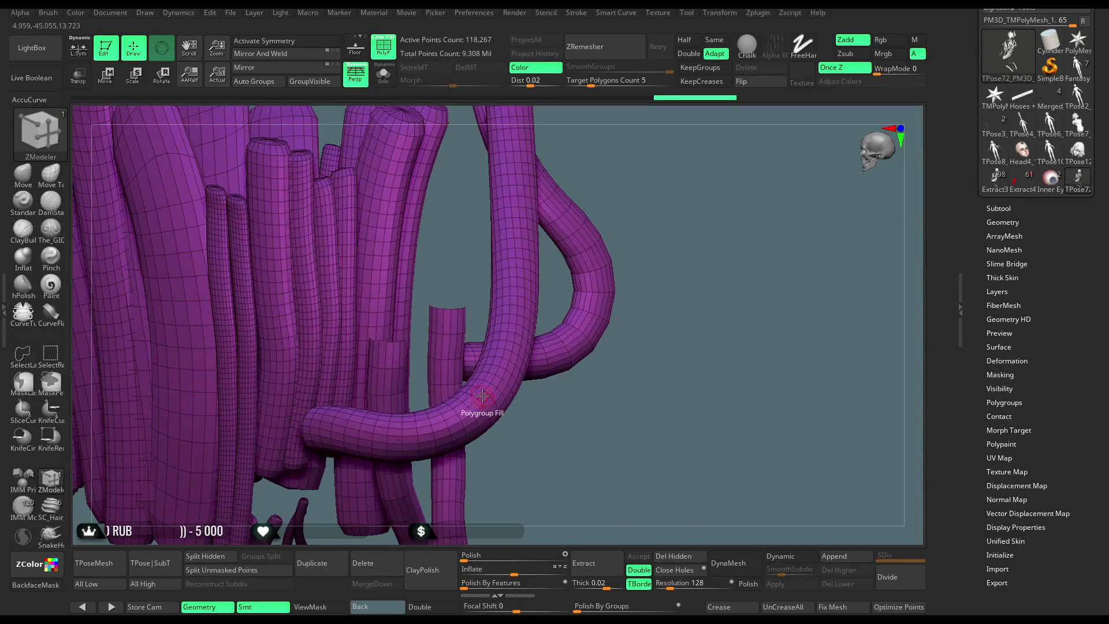
left_click(517, 342)
mouse_move(707, 201)
left_mouse_down()
mouse_move(780, 201)
mouse_move(577, 372)
left_mouse_up()
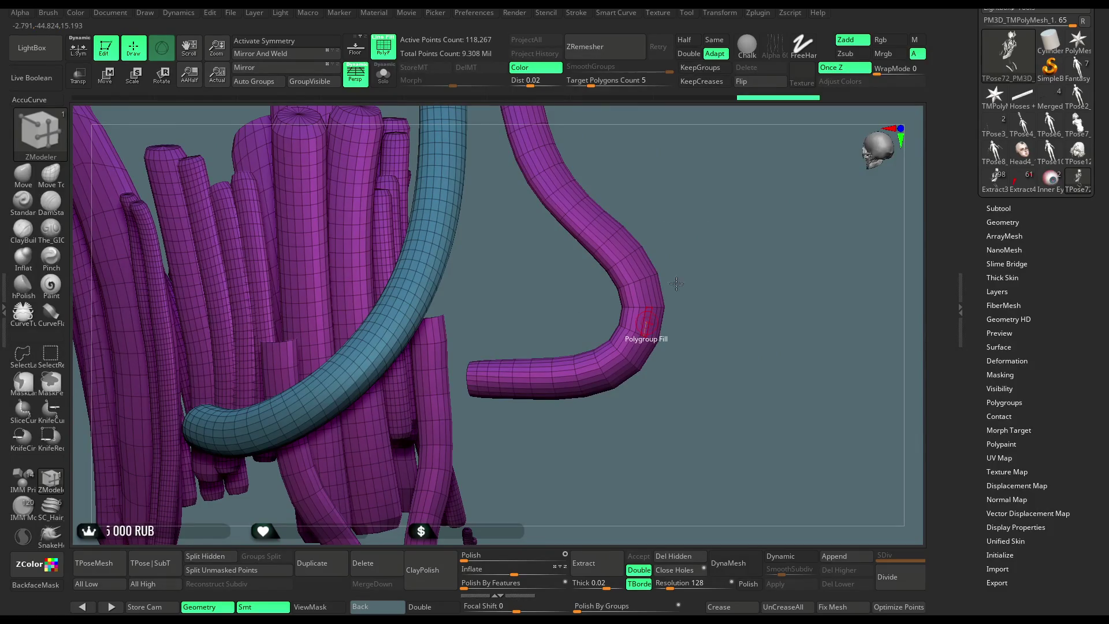
left_click(647, 318)
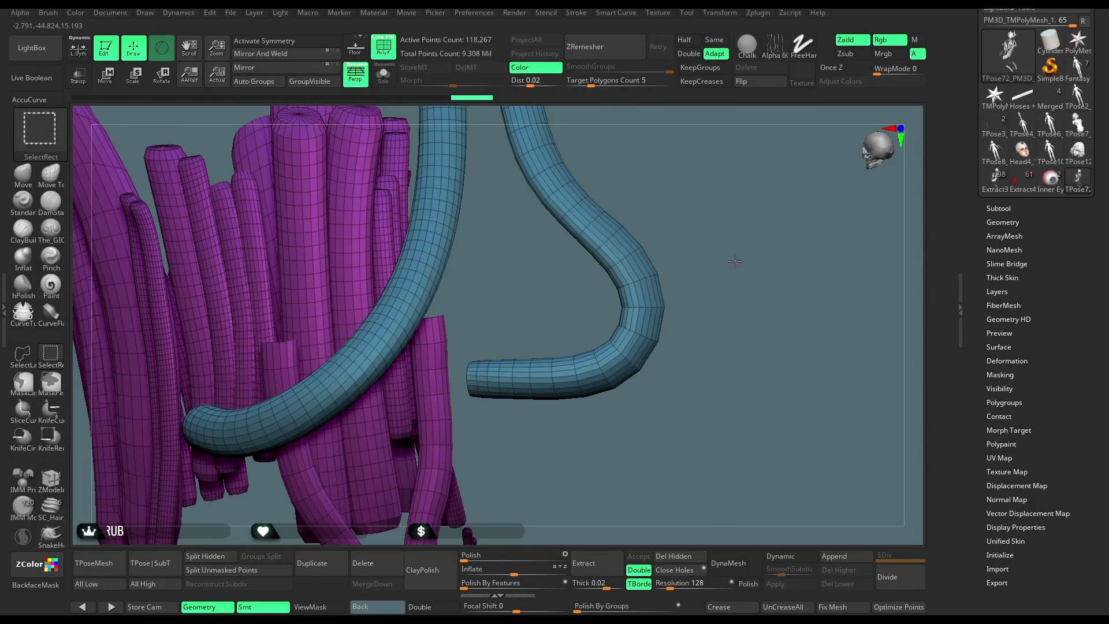
Isolate the new teal hose polygroup, then show the full figure again.
left_click(733, 275, "ctrl+shift")
mouse_move(735, 274)
left_mouse_down("alt")
mouse_move(722, 237)
mouse_move(638, 302)
left_mouse_up("alt")
left_click(640, 300, "ctrl+shift")
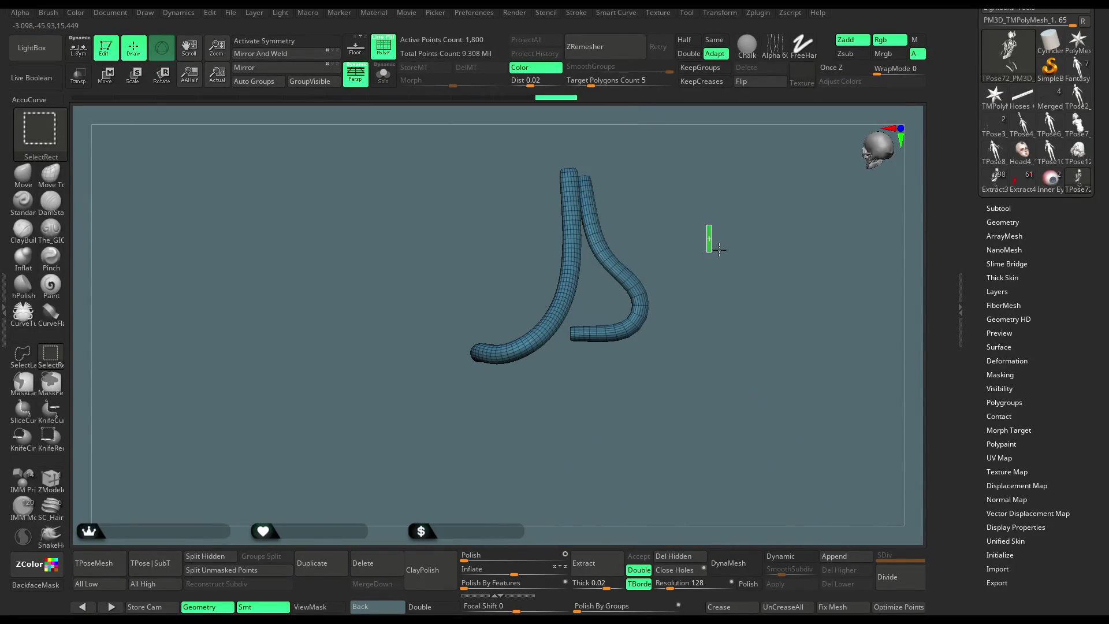
left_click(719, 248, "ctrl+shift")
left_click_drag(738, 247, 782, 317)
Hide the blue mechanical neck cover with symmetry on, then turn symmetry off.
key("x")
key("space")
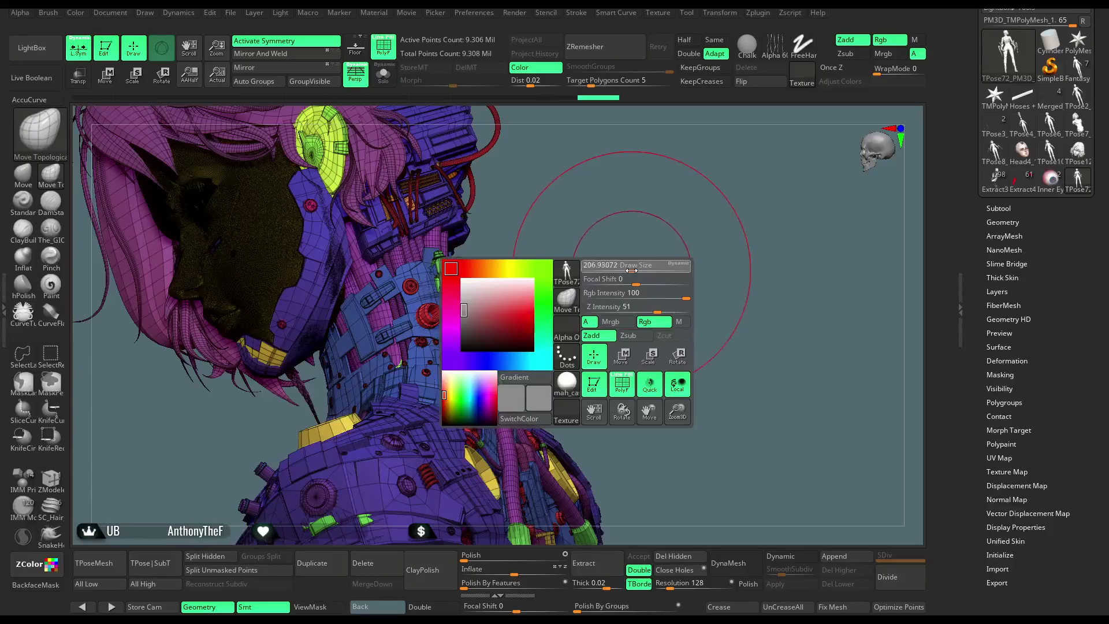
mouse_move(639, 265)
left_mouse_down()
mouse_move(622, 272)
mouse_move(639, 279)
mouse_move(481, 311)
mouse_move(399, 300)
mouse_move(462, 263)
mouse_move(439, 254)
mouse_move(460, 237)
mouse_move(458, 264)
left_mouse_up()
key("space")
left_click(457, 266, "ctrl+alt+shift")
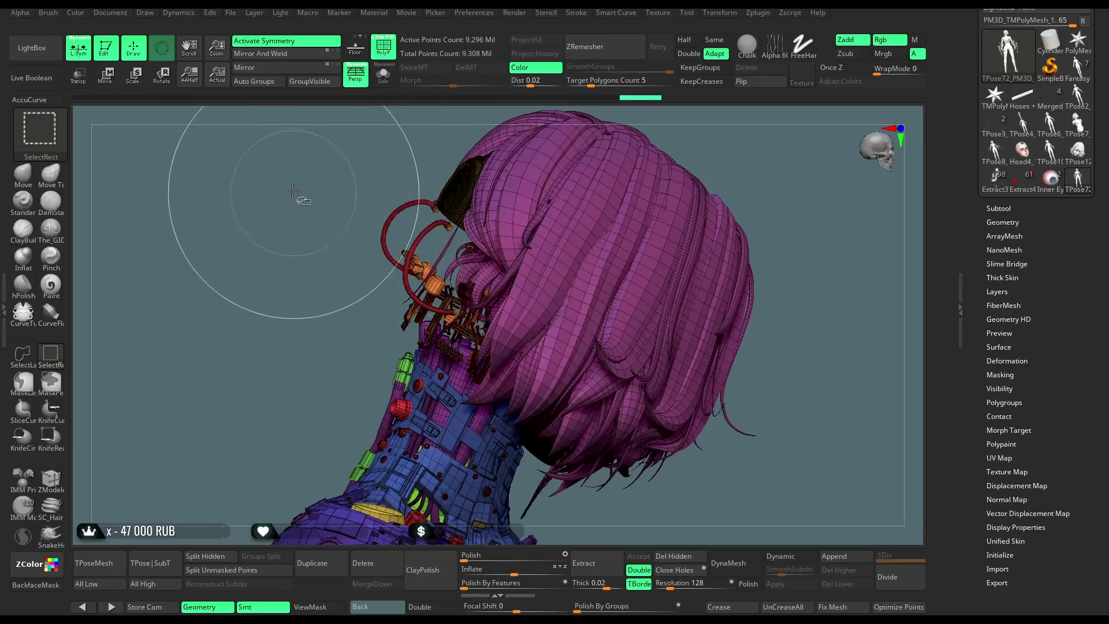
key("x")
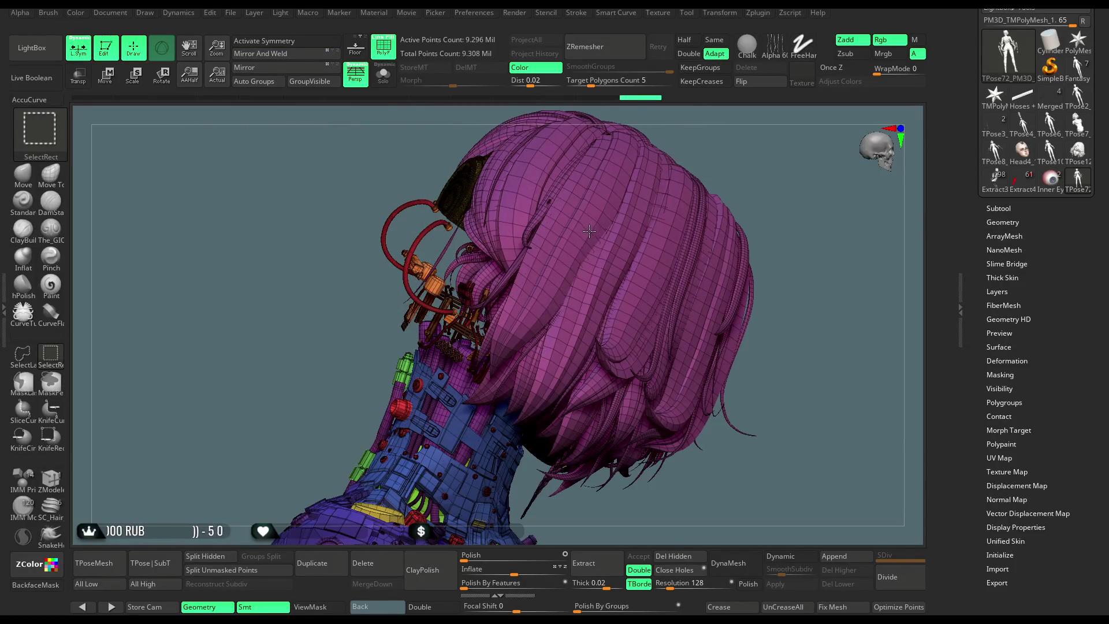
Hide the pink hair, yellow head, ear piece, pink bits, green spheres and orange rods.
left_click(589, 231, "ctrl+alt+shift")
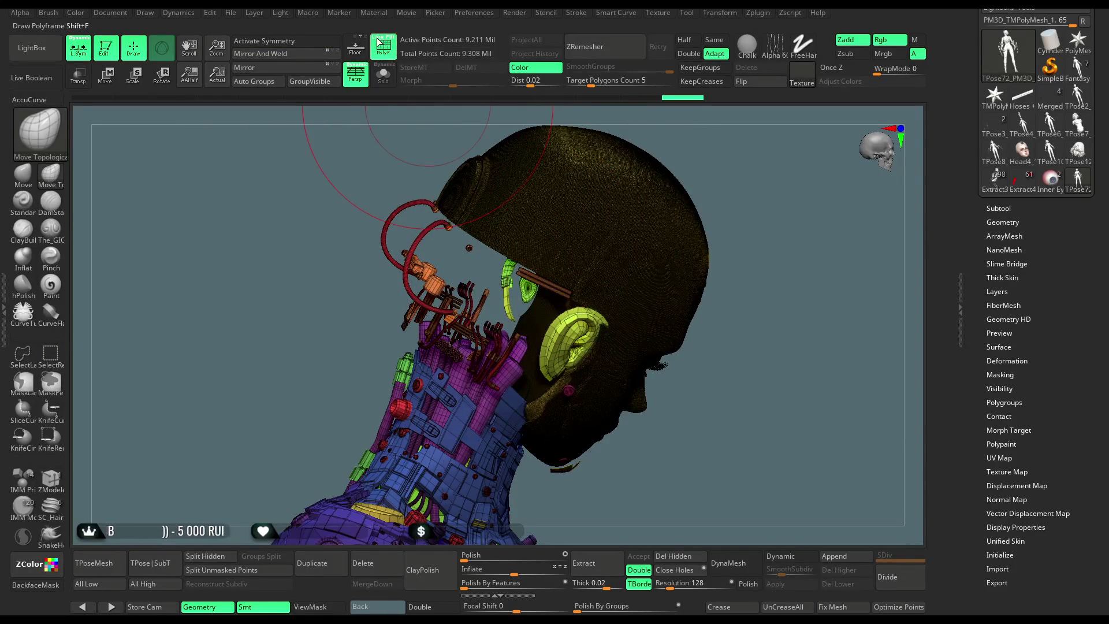
left_click(377, 41)
left_click(576, 216, "ctrl+alt+shift")
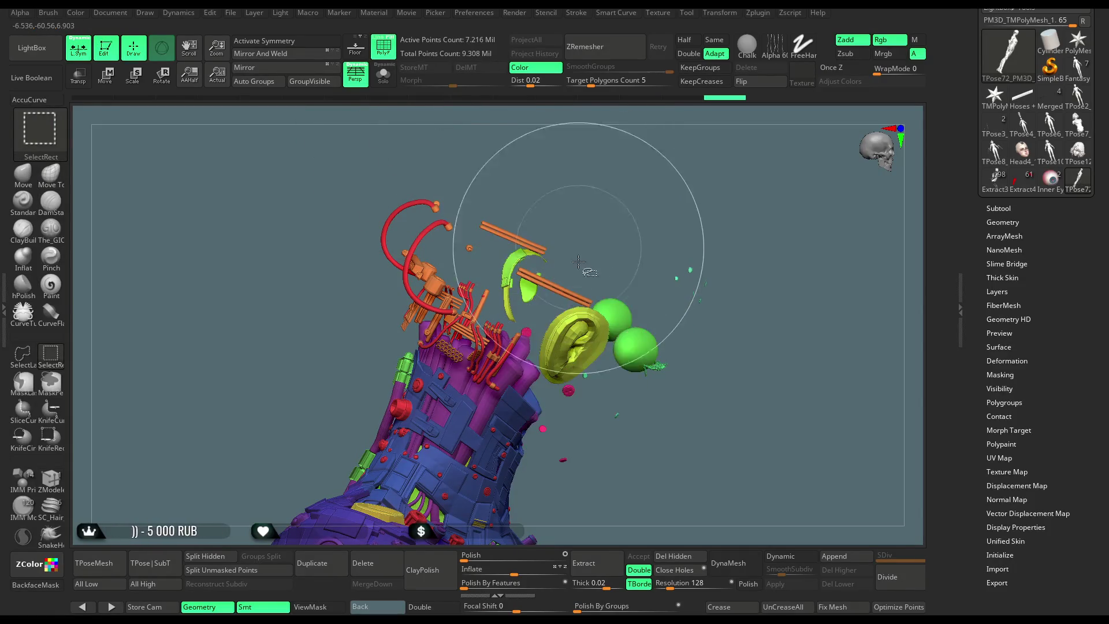
left_click(573, 363, "ctrl+alt+shift")
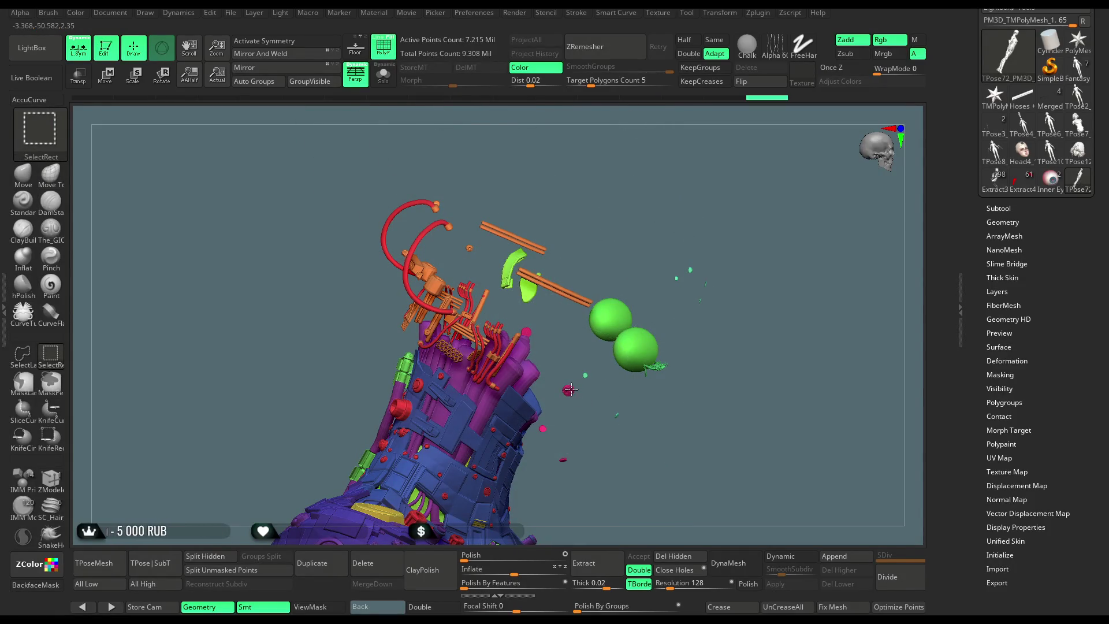
left_click(570, 391, "ctrl+alt+shift")
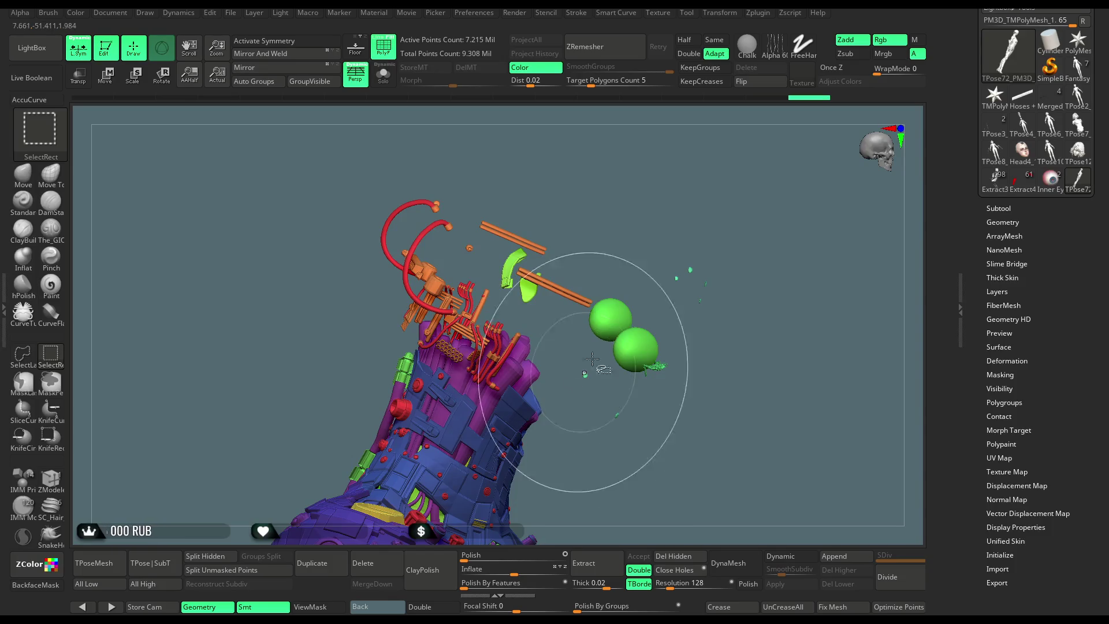
left_click(588, 297, "ctrl+alt+shift")
left_click(606, 335, "ctrl+alt+shift")
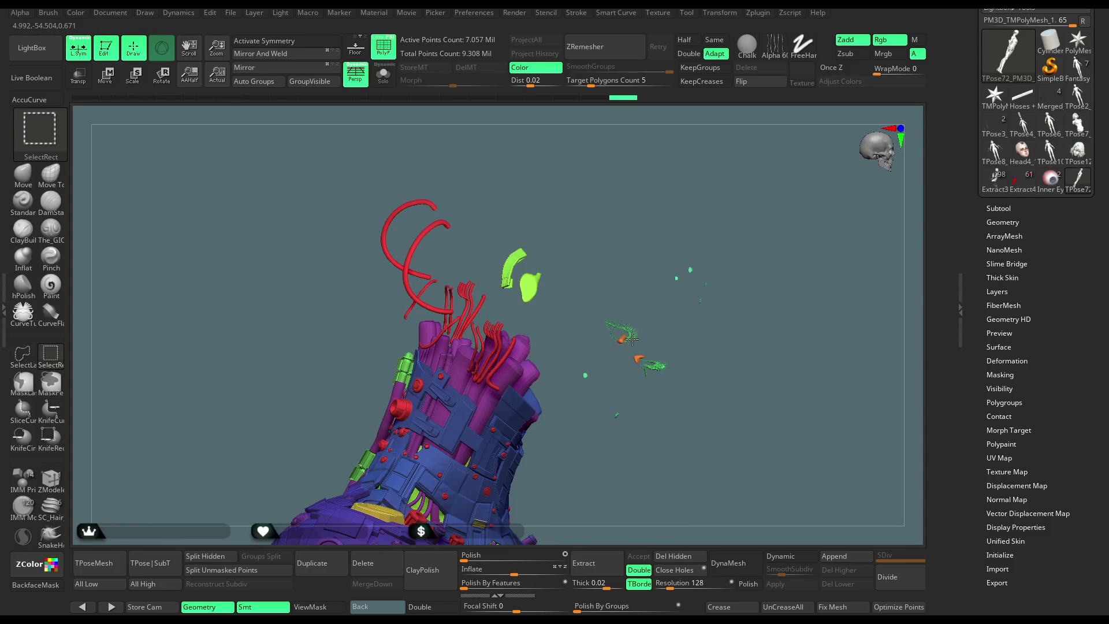
Hide the leftover green bits and the red hair curves.
left_click(629, 336, "ctrl+alt+shift")
mouse_move(750, 227)
left_mouse_down("ctrl+alt+shift")
mouse_move(724, 283)
mouse_move(616, 337)
left_mouse_up("ctrl+alt+shift")
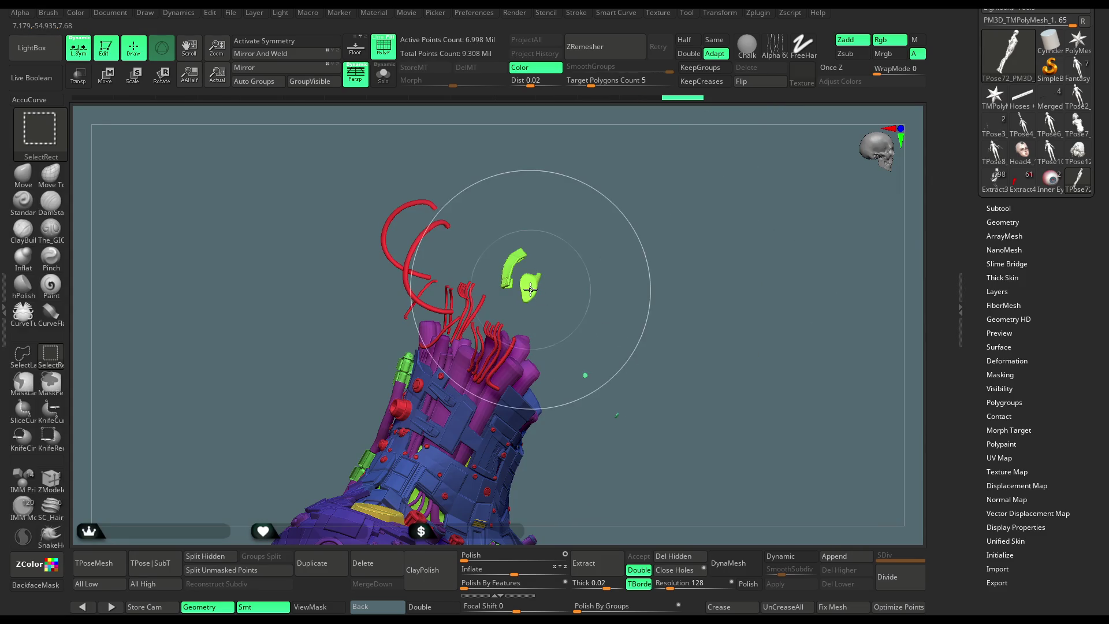
left_click(511, 276, "ctrl+alt+shift")
left_click(509, 276, "ctrl+shift")
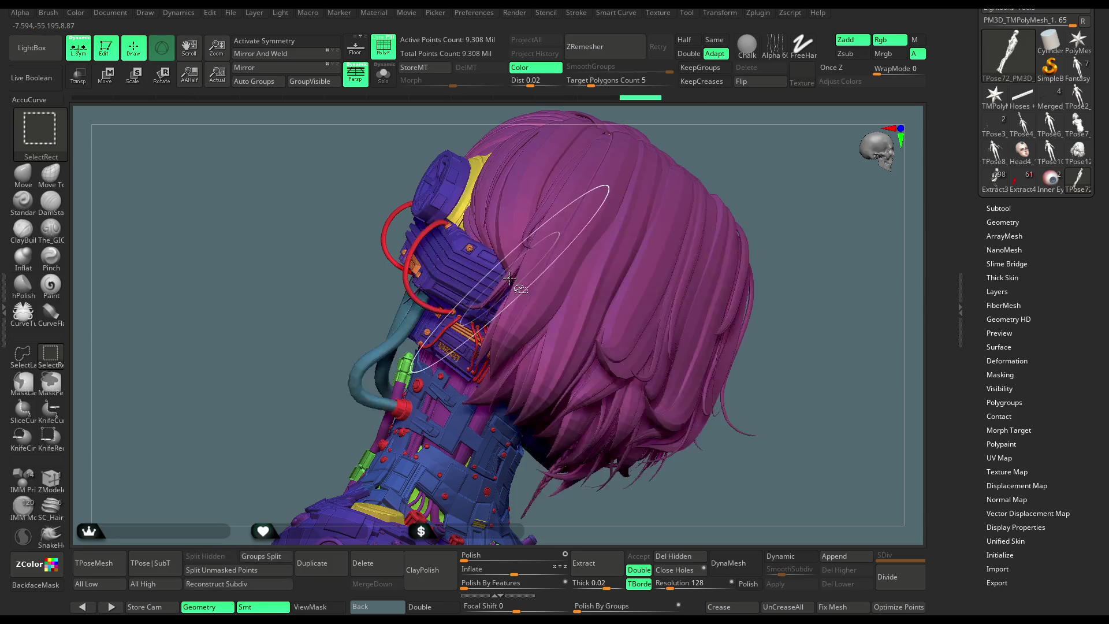
key("ctrl+z")
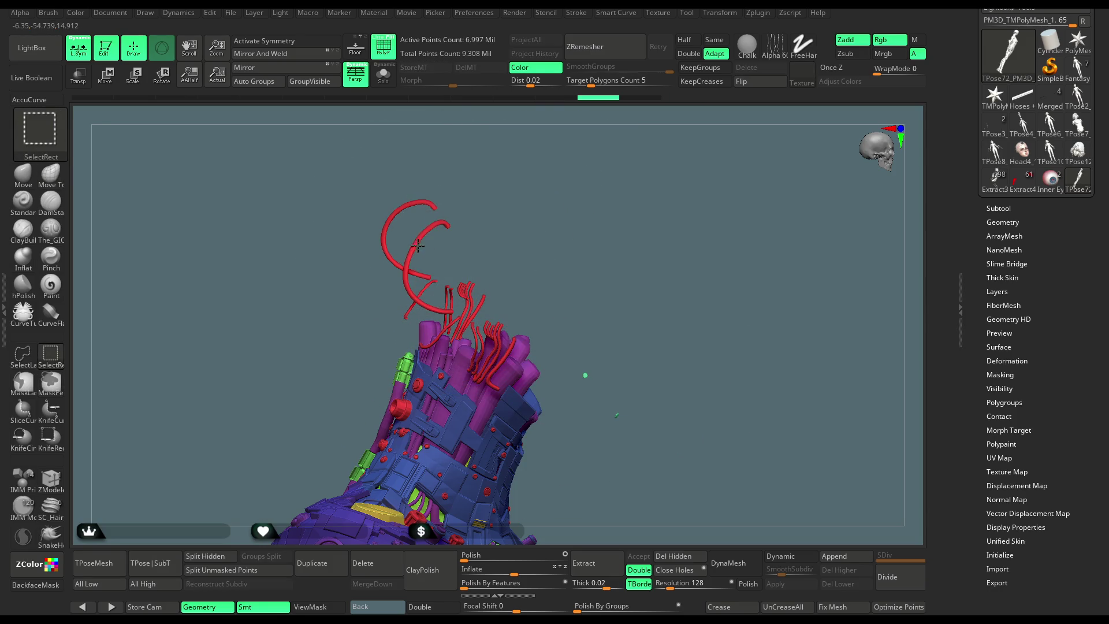
left_click(418, 246, "ctrl+alt+shift")
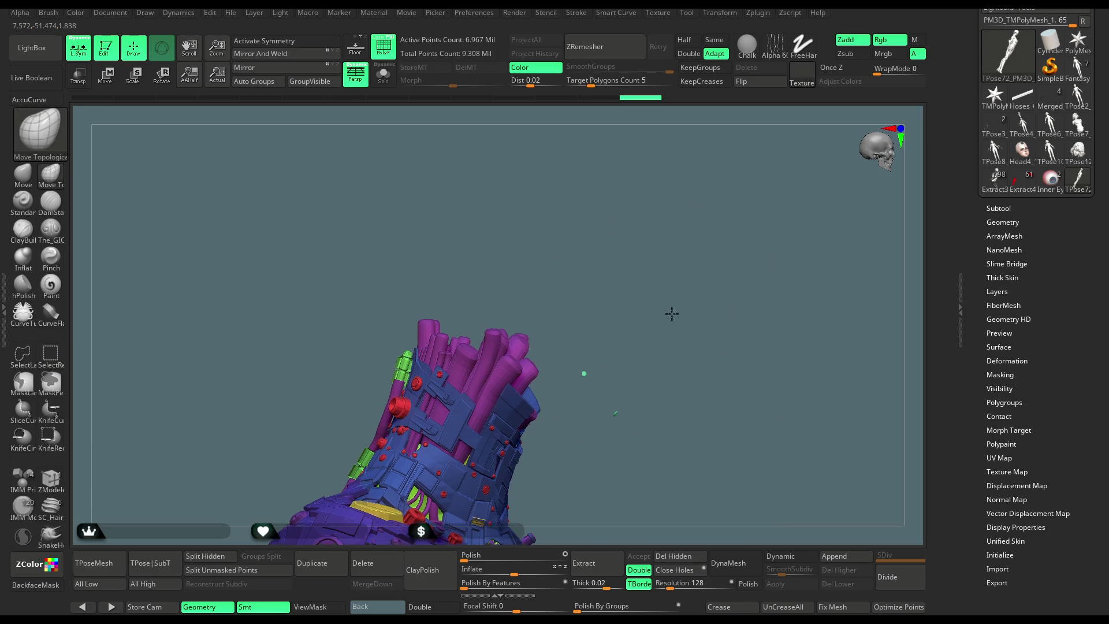
Turn symmetry back on, enlarge the brush and switch to the Move brush.
left_click_drag(671, 313, 642, 268, "alt")
mouse_move(566, 339)
left_mouse_down()
mouse_move(580, 315)
mouse_move(750, 235)
mouse_move(629, 182)
mouse_move(677, 185)
mouse_move(620, 302)
left_mouse_up()
key("x")
key("space")
key("bracketright")
key("bracketright")
key("bracketright")
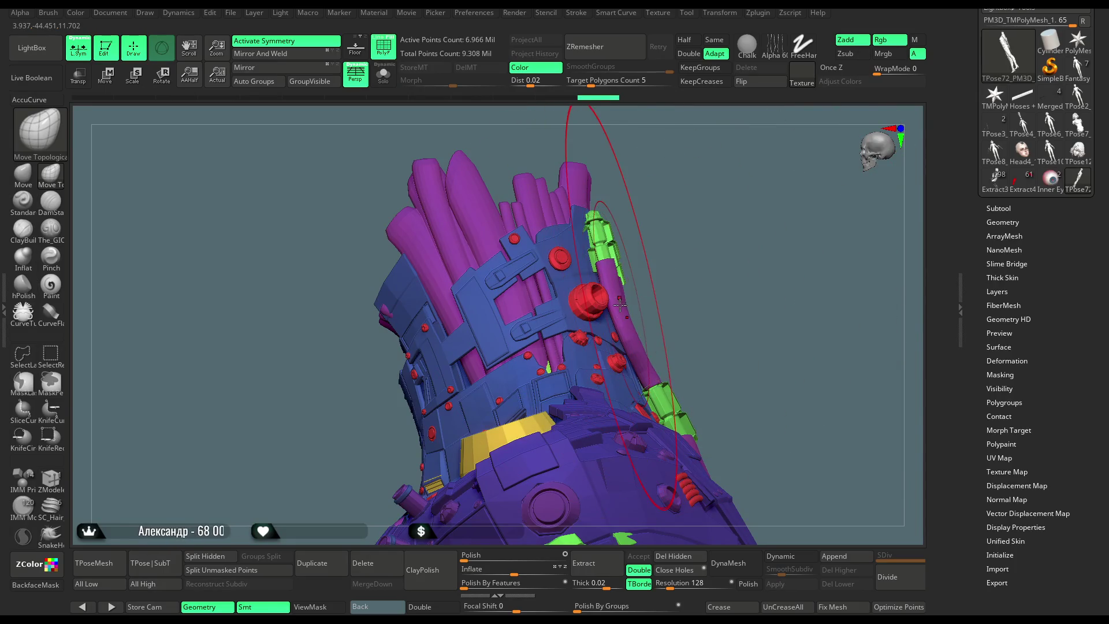
left_click(23, 175)
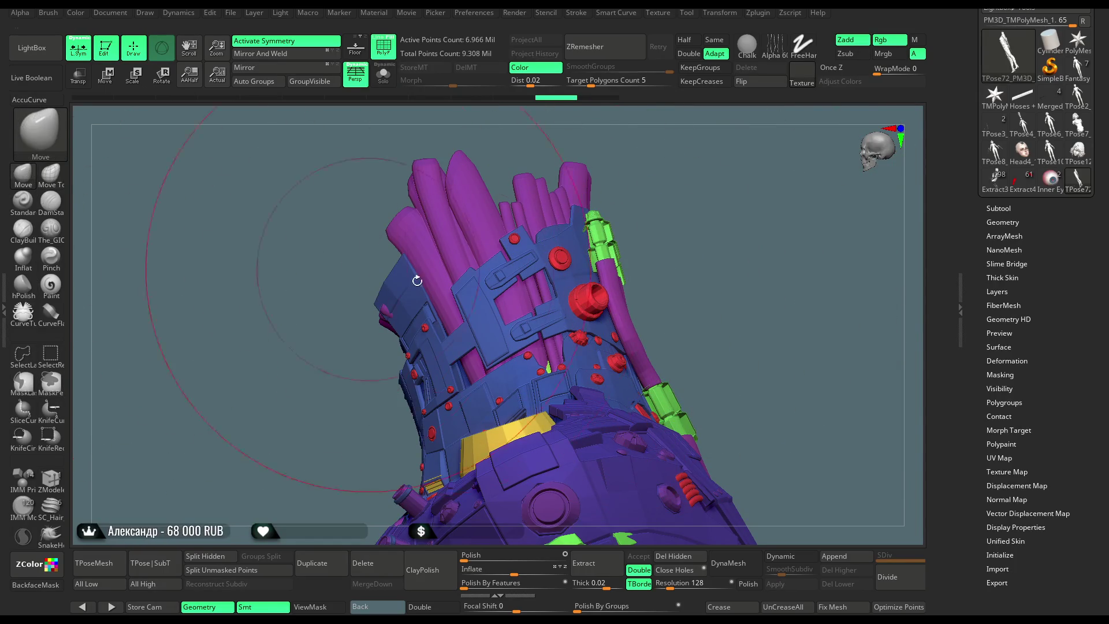
Orbit around the neck and torso, shrink the brush and mask the visible neck and shoulder.
mouse_move(696, 297)
left_mouse_down()
mouse_move(641, 323)
mouse_move(687, 295)
left_mouse_up()
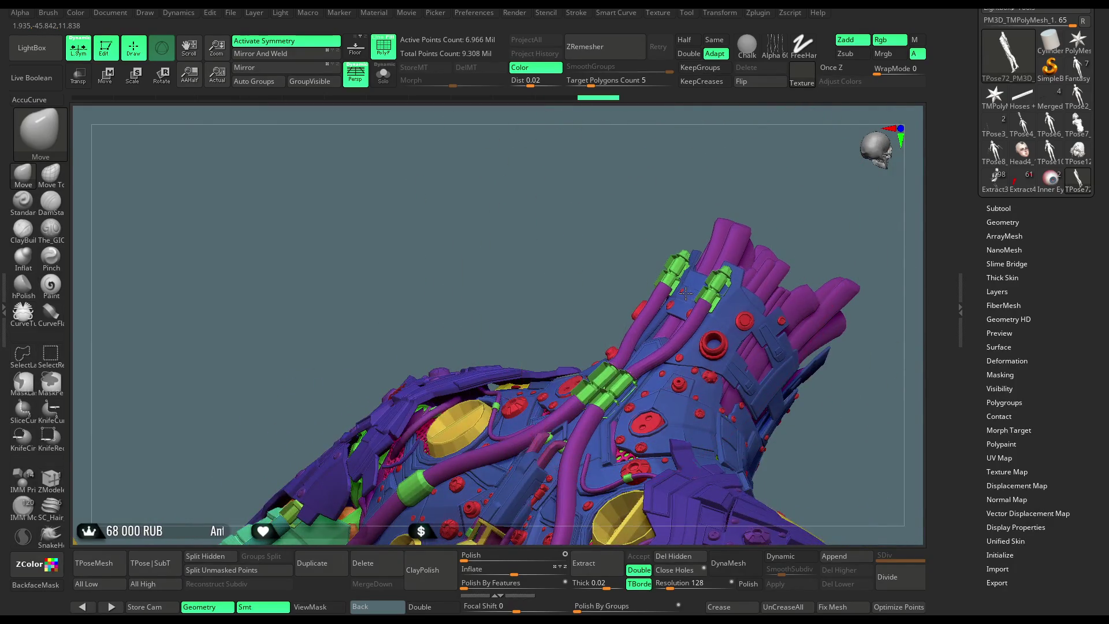
mouse_move(628, 252)
left_mouse_down()
mouse_move(816, 240)
mouse_move(693, 305)
left_mouse_up()
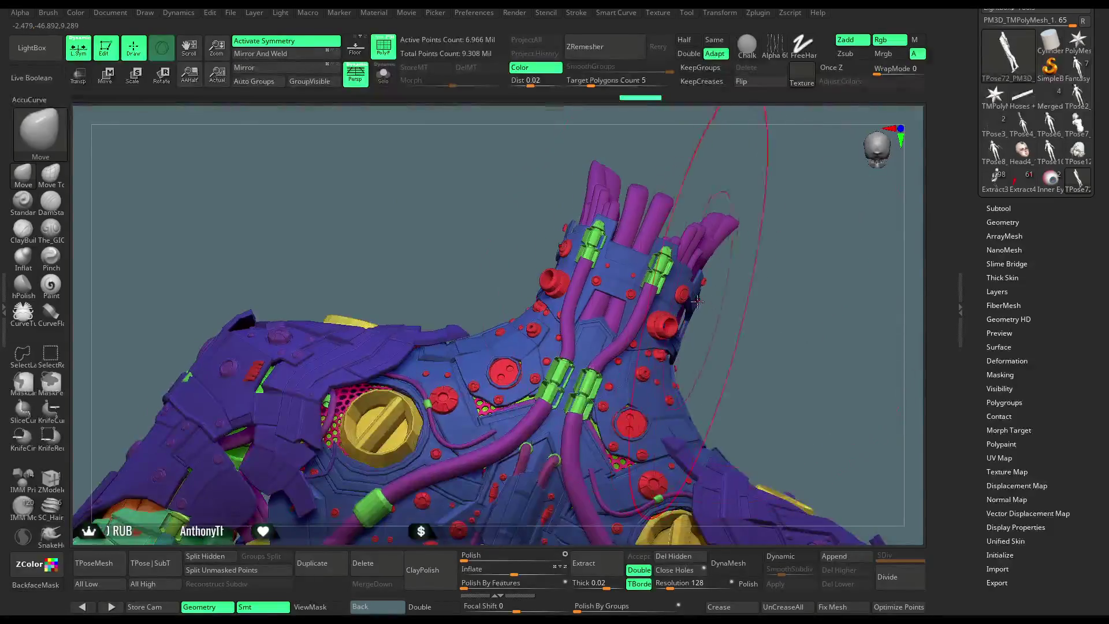
key("space")
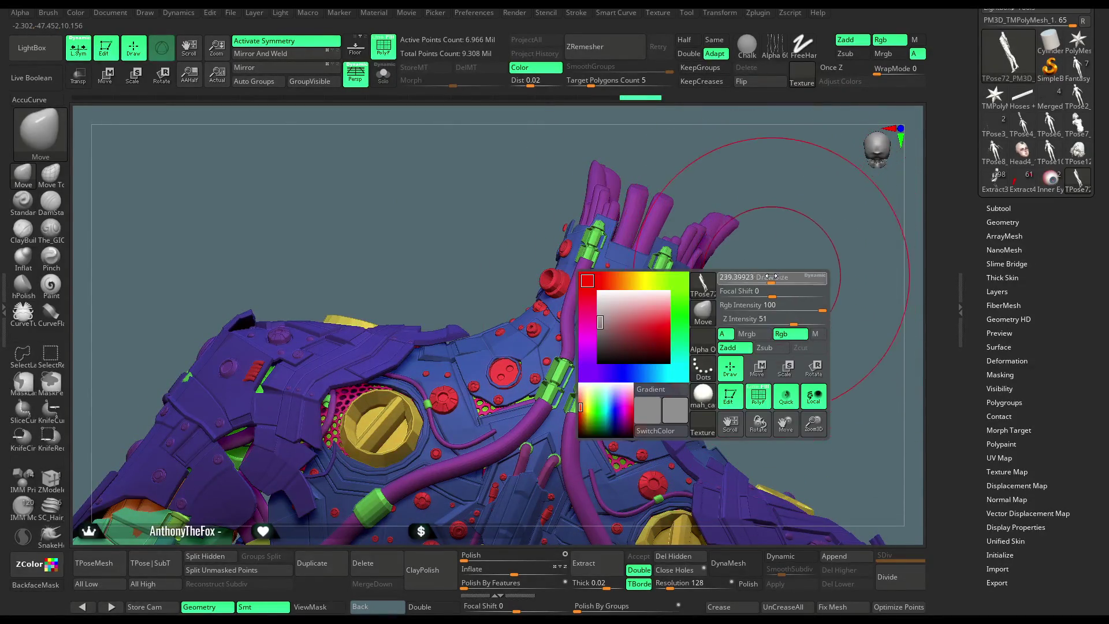
mouse_move(754, 304)
left_mouse_down()
mouse_move(714, 344)
mouse_move(918, 150)
mouse_move(674, 211)
mouse_move(670, 186)
mouse_move(728, 215)
mouse_move(728, 230)
mouse_move(653, 308)
mouse_move(692, 309)
left_mouse_up()
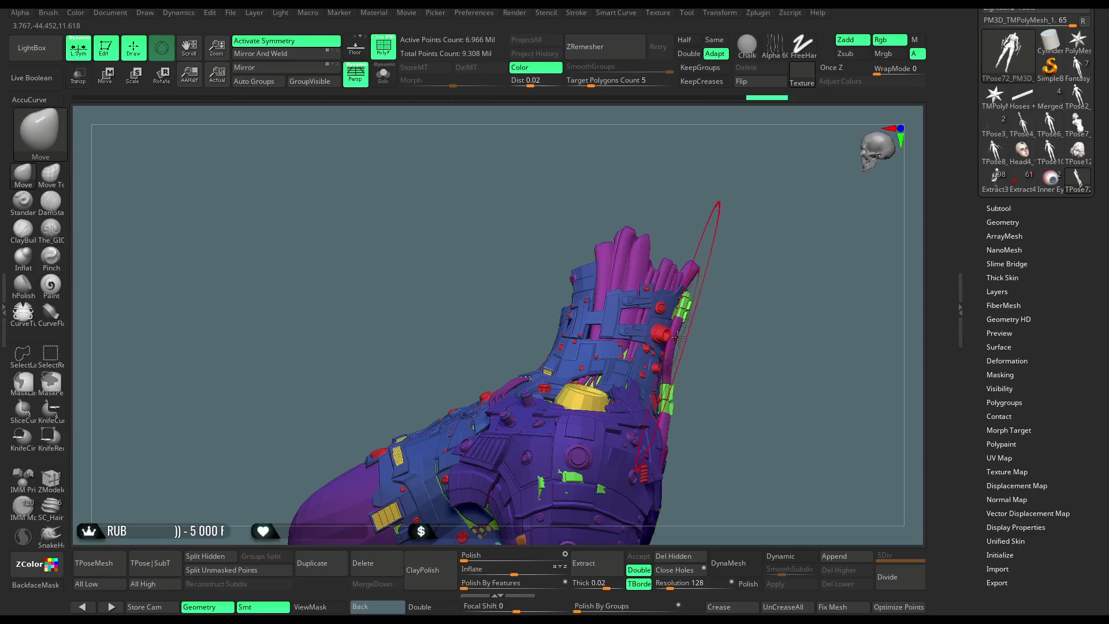
mouse_move(797, 315)
left_mouse_down()
mouse_move(763, 303)
mouse_move(752, 277)
left_mouse_up()
key("space")
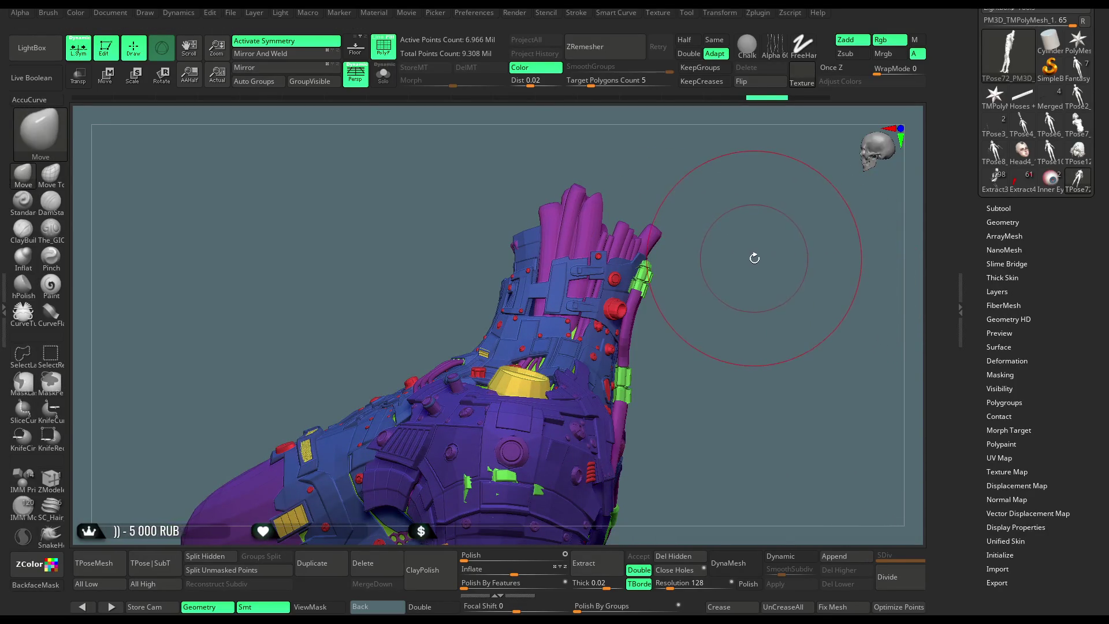
left_click(755, 263, "ctrl")
Invert the mask onto the head, check the neck and face from the side, then unhide all parts.
left_click(755, 274, "ctrl+shift")
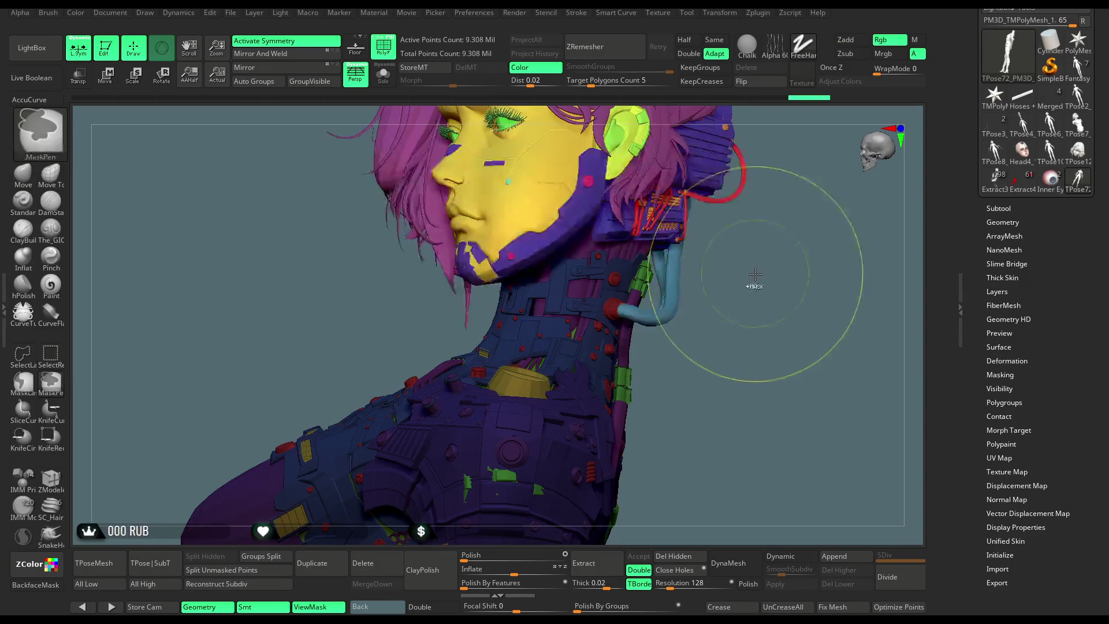
left_click(755, 274, "ctrl")
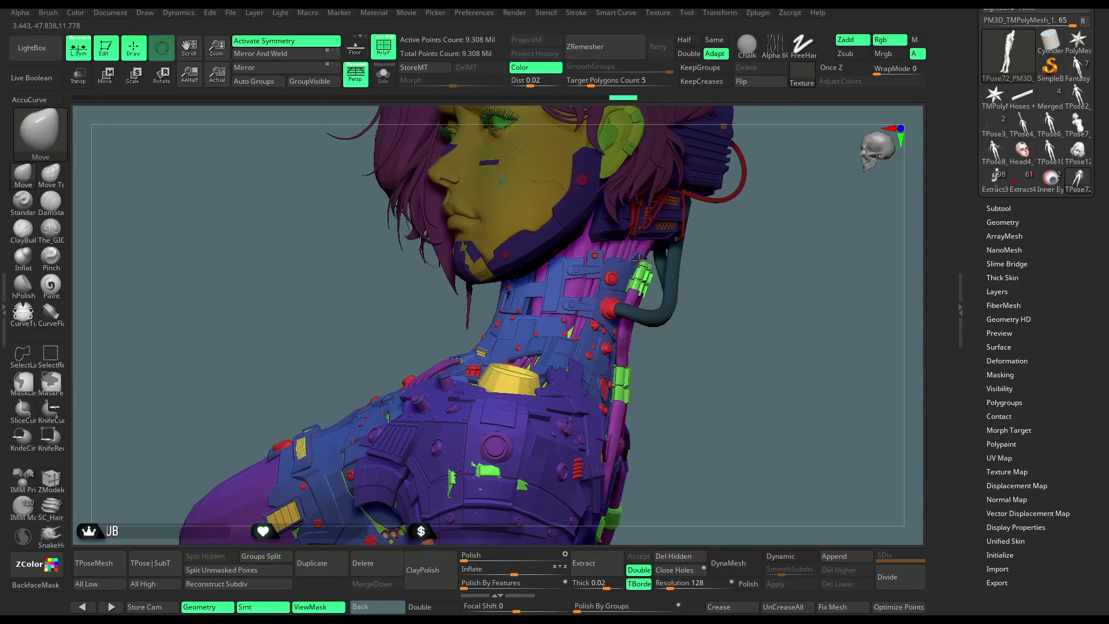
mouse_move(733, 301)
left_mouse_down()
mouse_move(693, 321)
mouse_move(797, 342)
mouse_move(648, 352)
left_mouse_up()
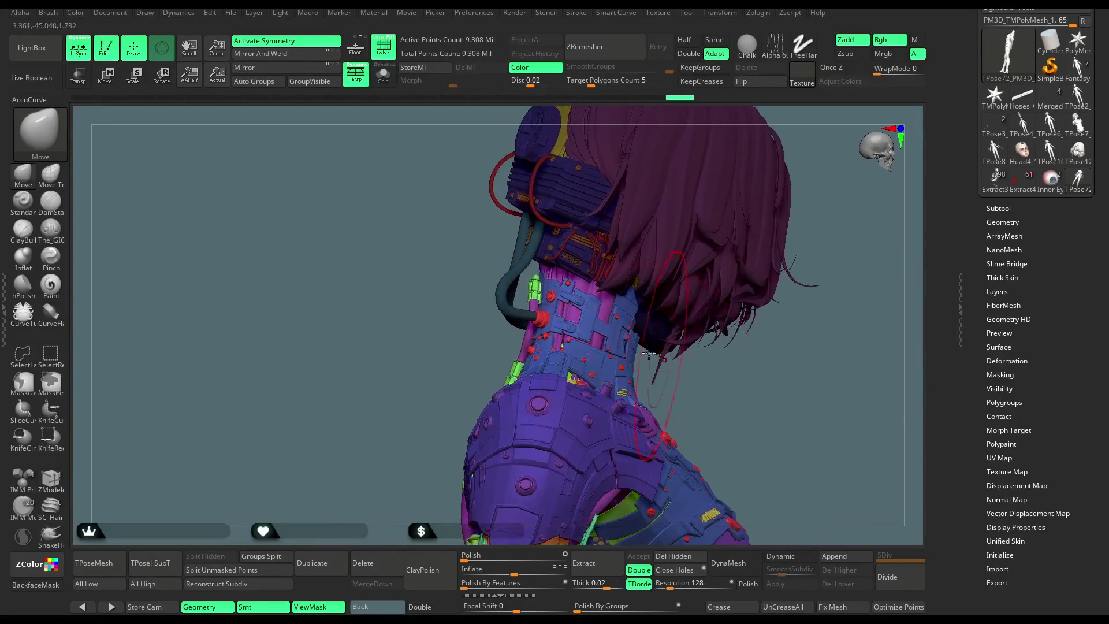
mouse_move(410, 359)
left_mouse_down()
mouse_move(685, 270)
mouse_move(718, 264)
mouse_move(720, 278)
mouse_move(686, 241)
mouse_move(695, 274)
left_mouse_up()
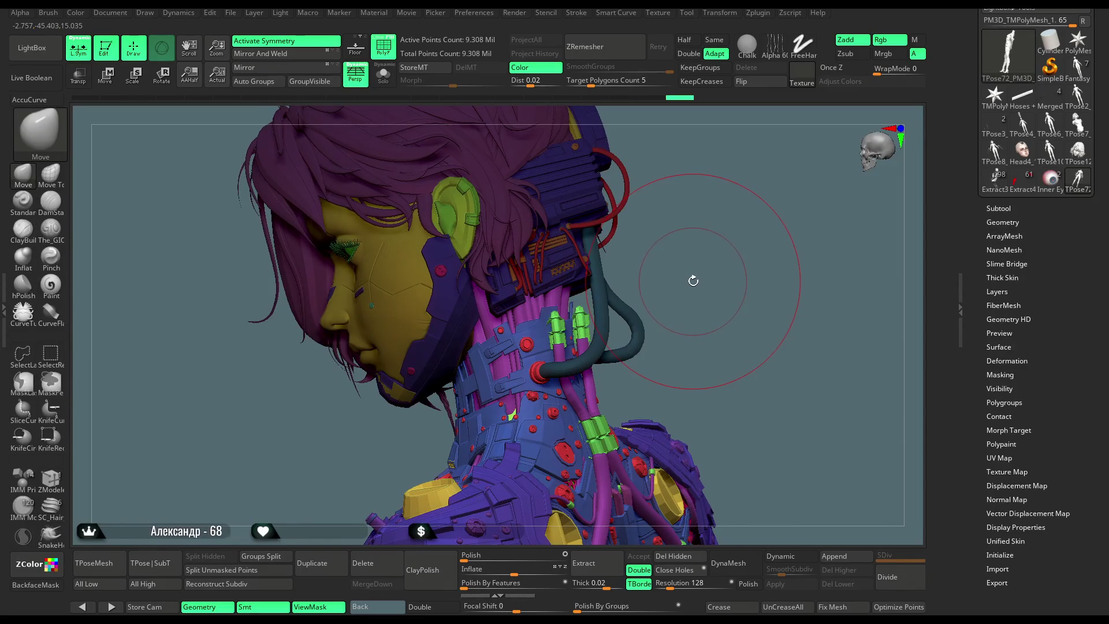
mouse_move(696, 276)
left_mouse_down()
mouse_move(703, 250)
mouse_move(674, 274)
left_mouse_up()
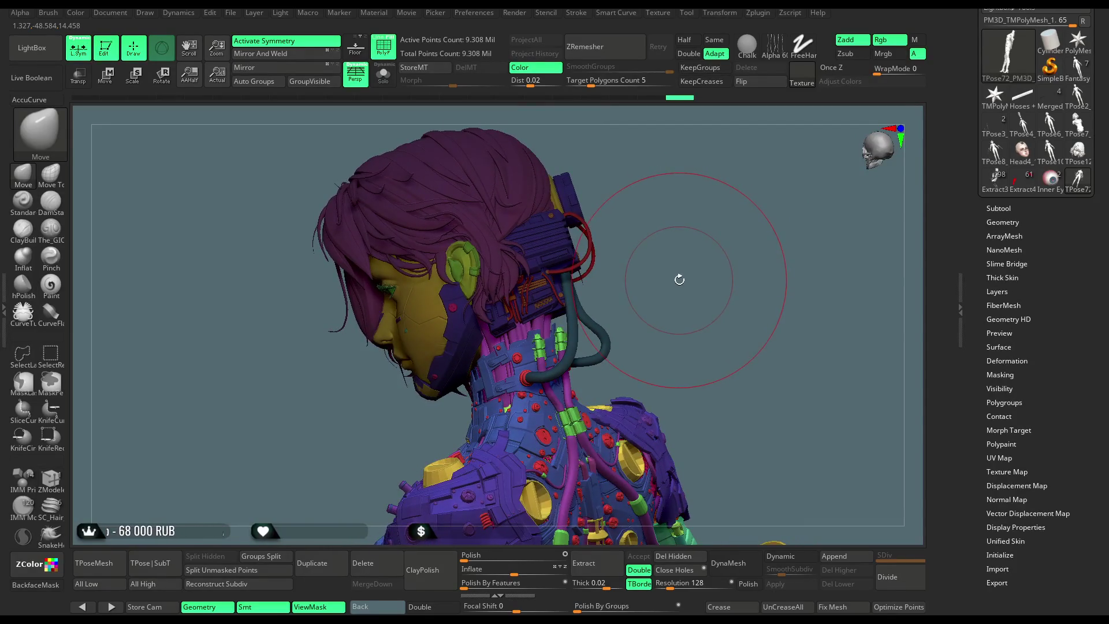
left_click_drag(672, 289, 672, 277)
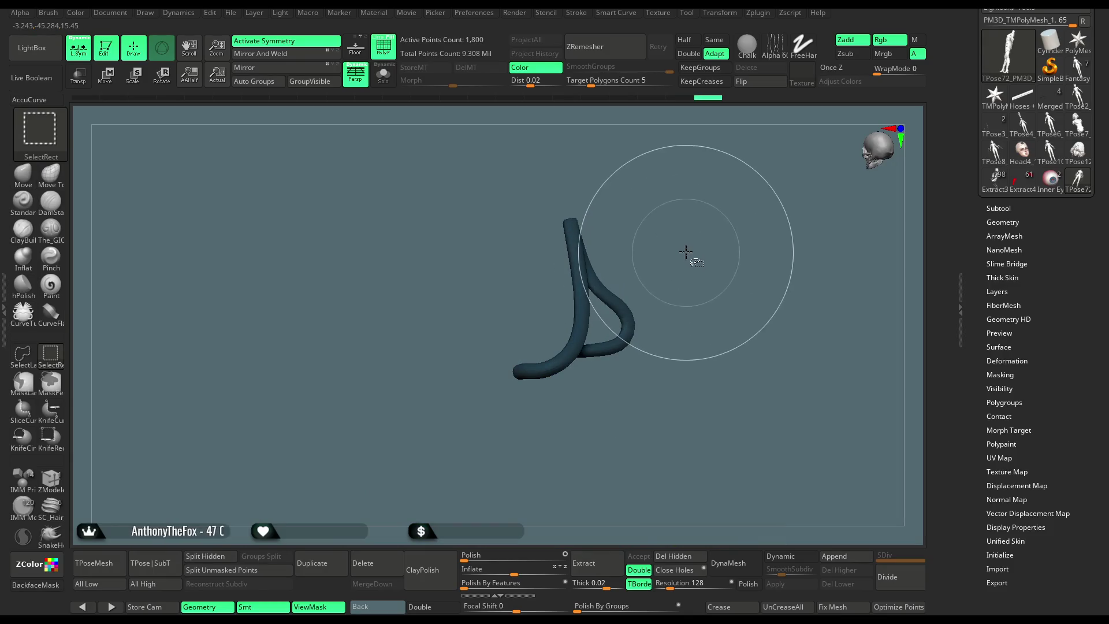
left_click(694, 289, "ctrl+shift")
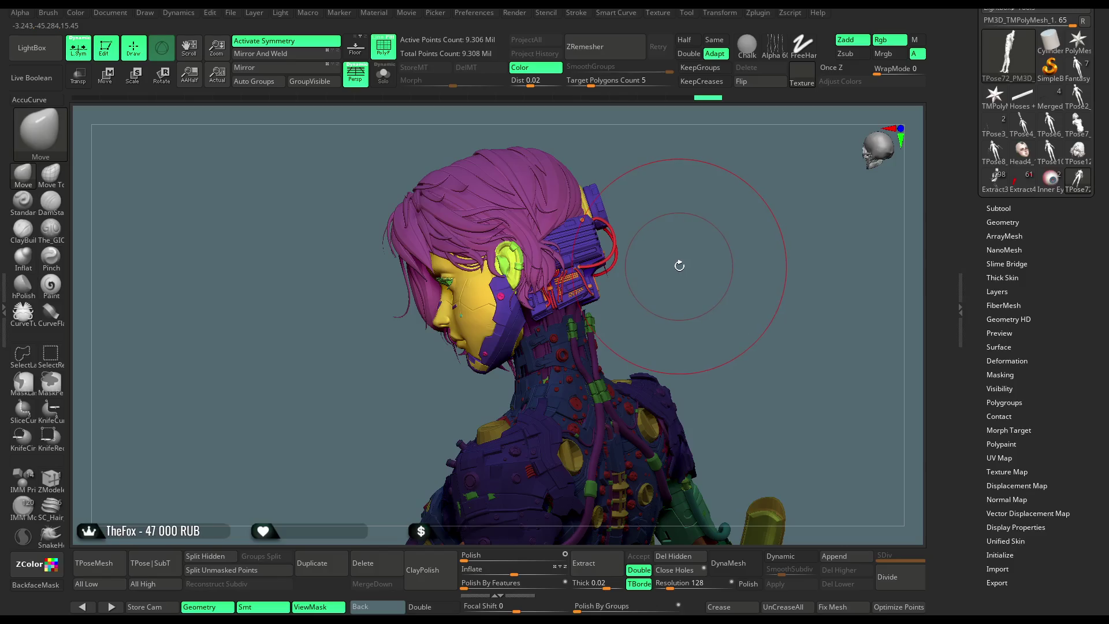
left_click(110, 83)
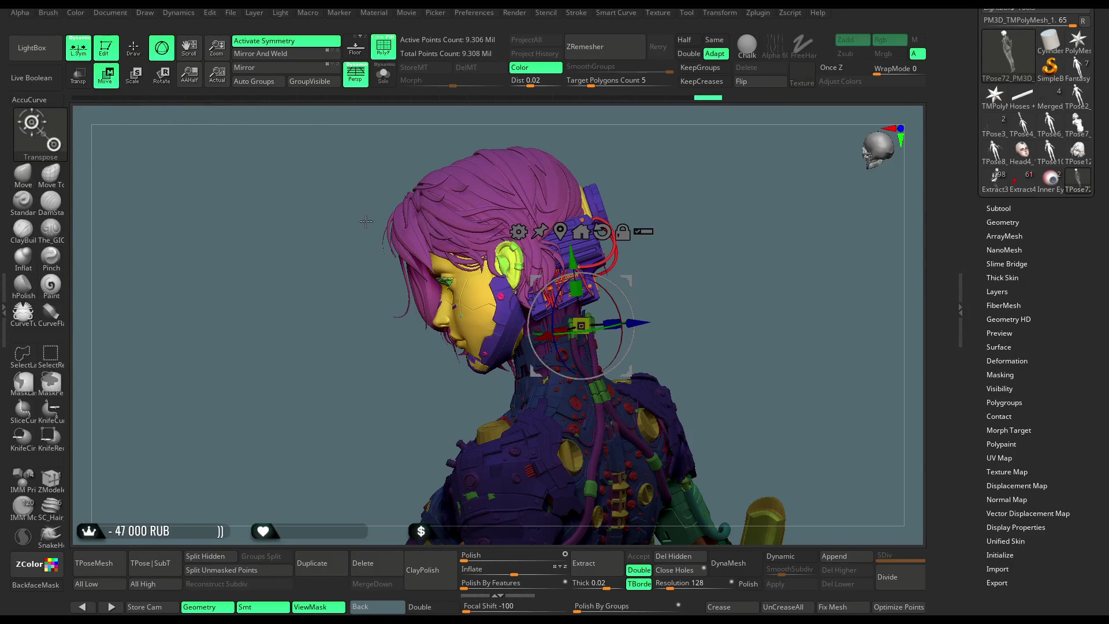
Orbit around the head and neck, return to Draw, and recall the full-figure side profile.
mouse_move(695, 262)
left_mouse_down()
mouse_move(584, 285)
mouse_move(574, 263)
left_mouse_up()
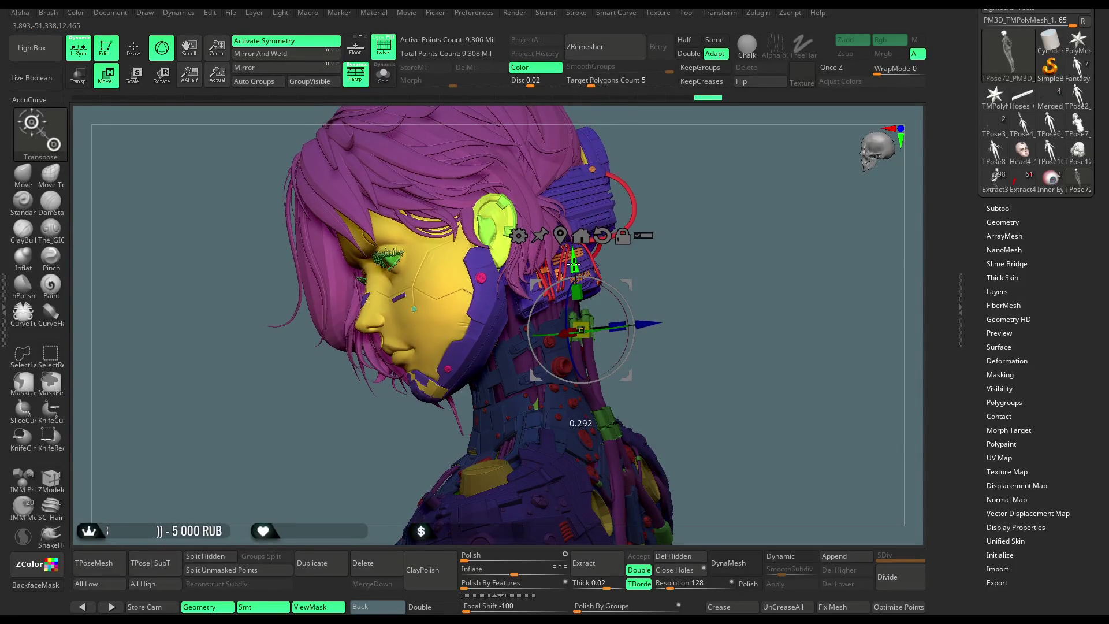
mouse_move(726, 264)
left_mouse_down()
mouse_move(749, 245)
mouse_move(725, 264)
mouse_move(729, 292)
mouse_move(398, 319)
left_mouse_up()
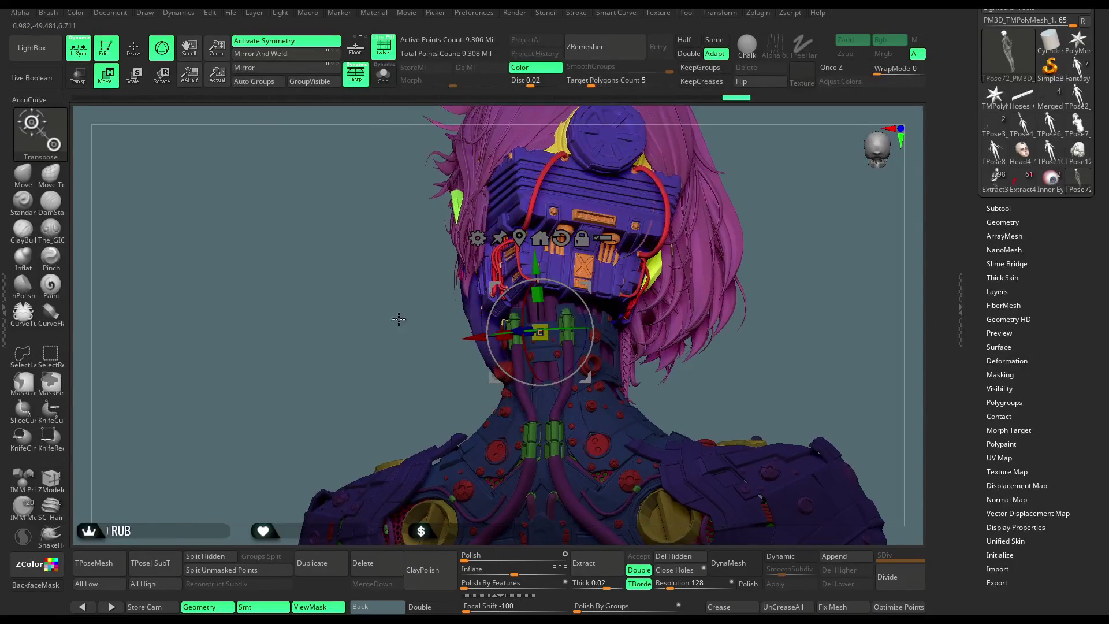
left_click(144, 52)
mouse_move(774, 231)
left_mouse_down()
mouse_move(795, 261)
mouse_move(759, 299)
mouse_move(513, 348)
left_mouse_up()
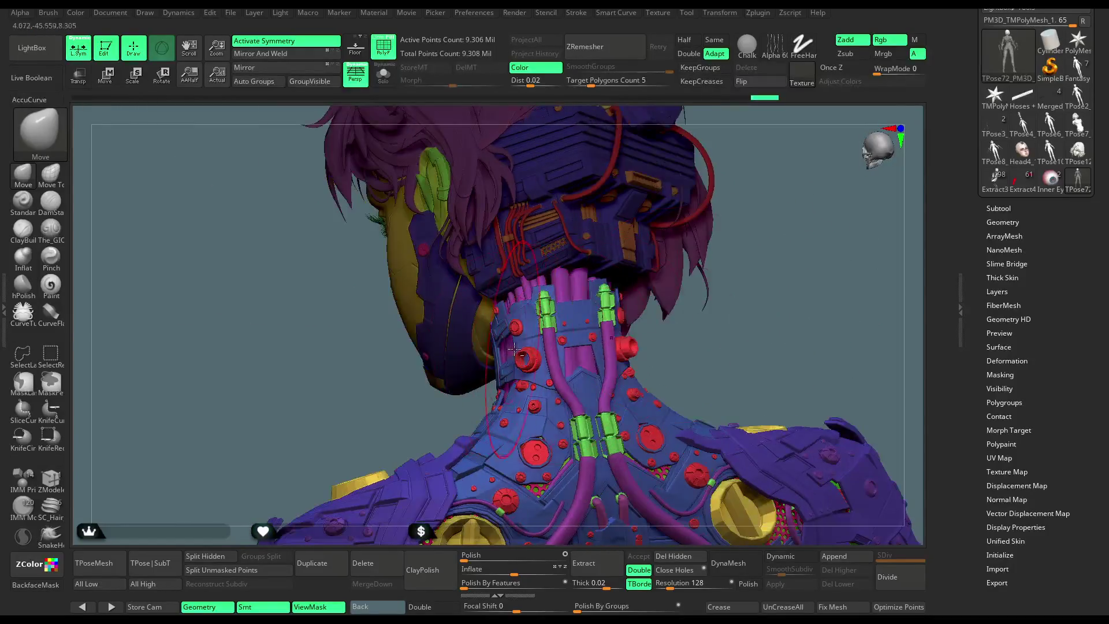
left_click_drag(774, 297, 629, 333)
key("Right")
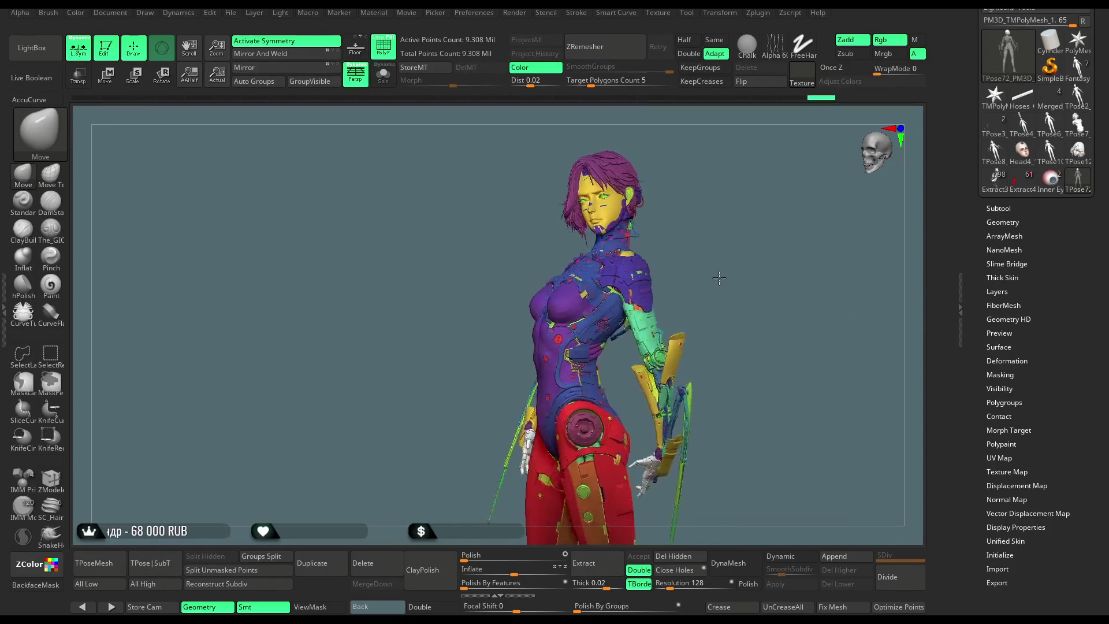
Enlarge the brush and turn the figure so the torso faces forward.
left_click_drag(710, 280, 742, 295)
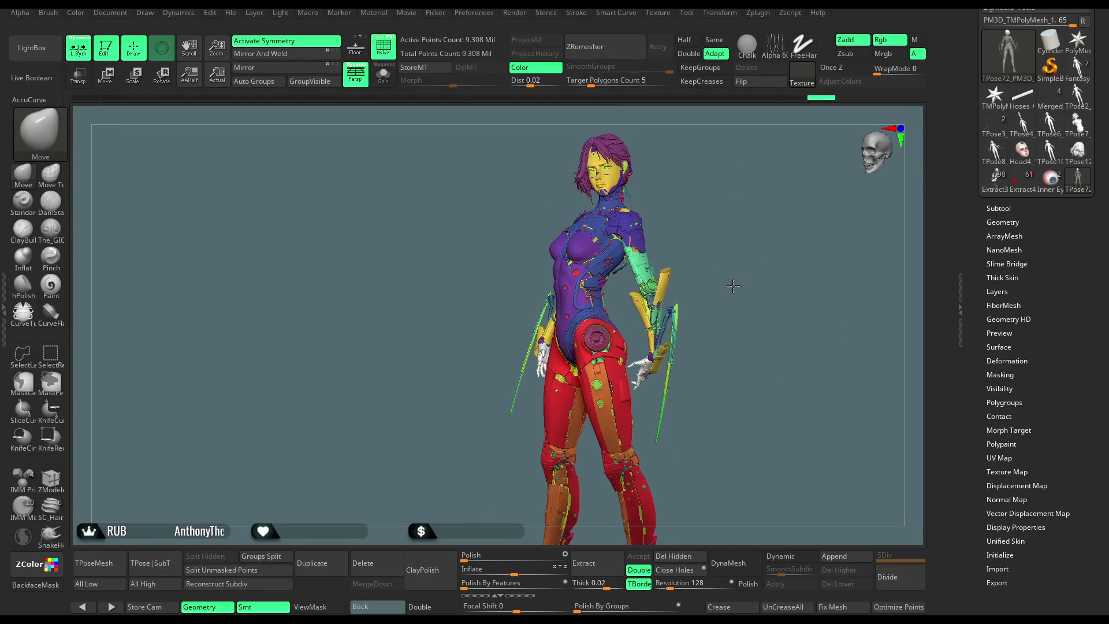
key("space")
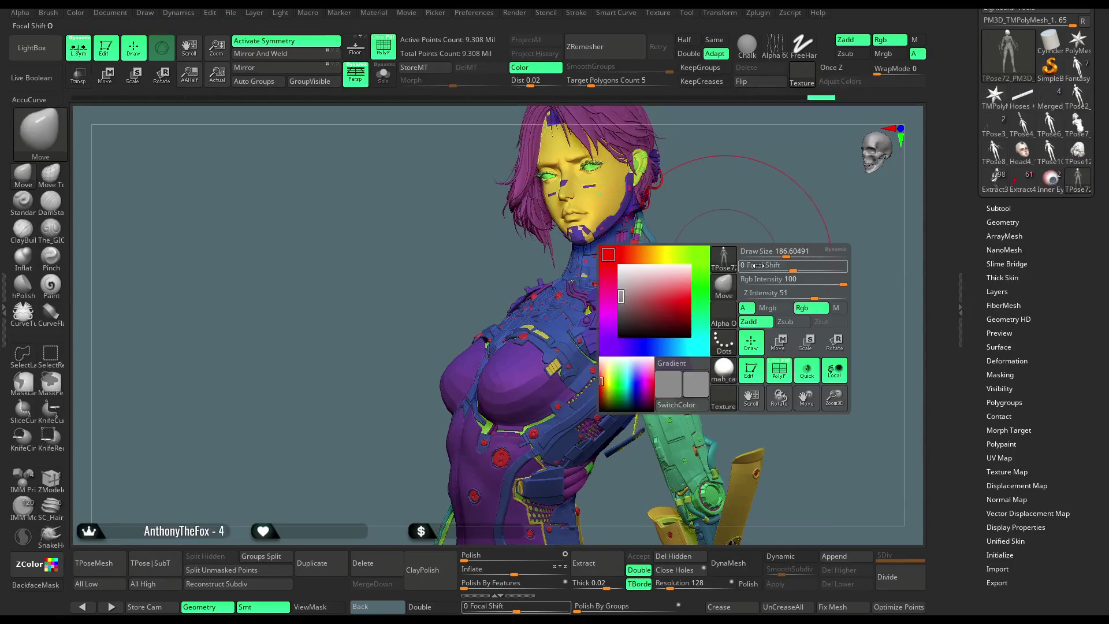
scroll(1034, 346, "up", 10)
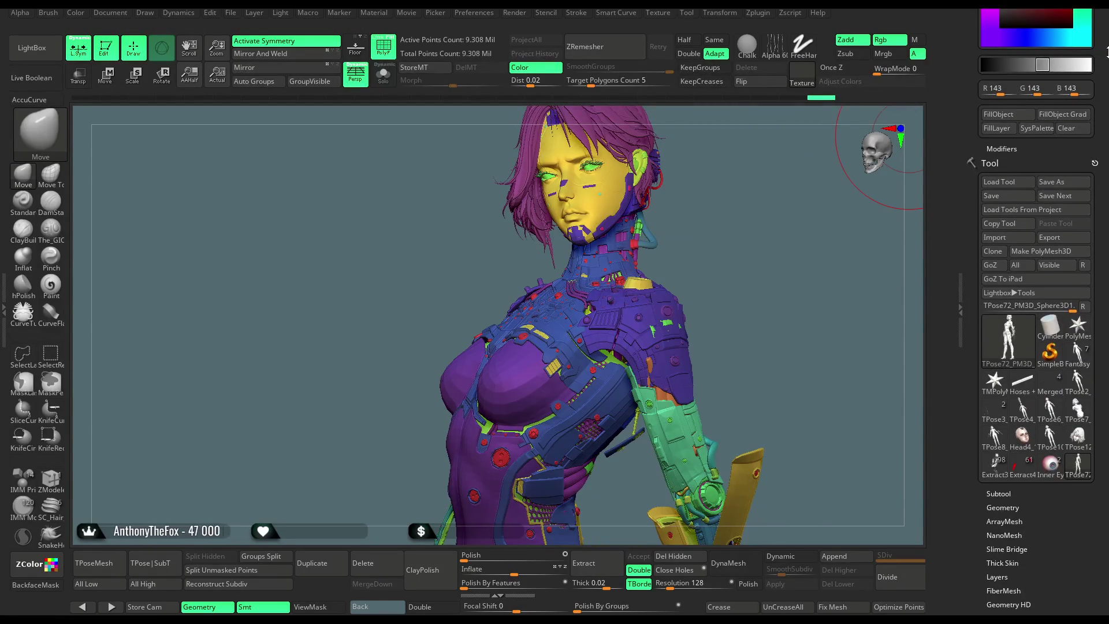
mouse_move(712, 259)
left_mouse_down()
mouse_move(732, 248)
mouse_move(722, 249)
mouse_move(751, 255)
mouse_move(726, 250)
mouse_move(733, 277)
mouse_move(755, 245)
mouse_move(751, 260)
left_mouse_up()
mouse_move(465, 347)
left_mouse_down()
mouse_move(407, 382)
mouse_move(492, 374)
left_mouse_up()
Solo the shoulder armour, then bring all hidden geometry back.
left_click(489, 365, "ctrl+shift")
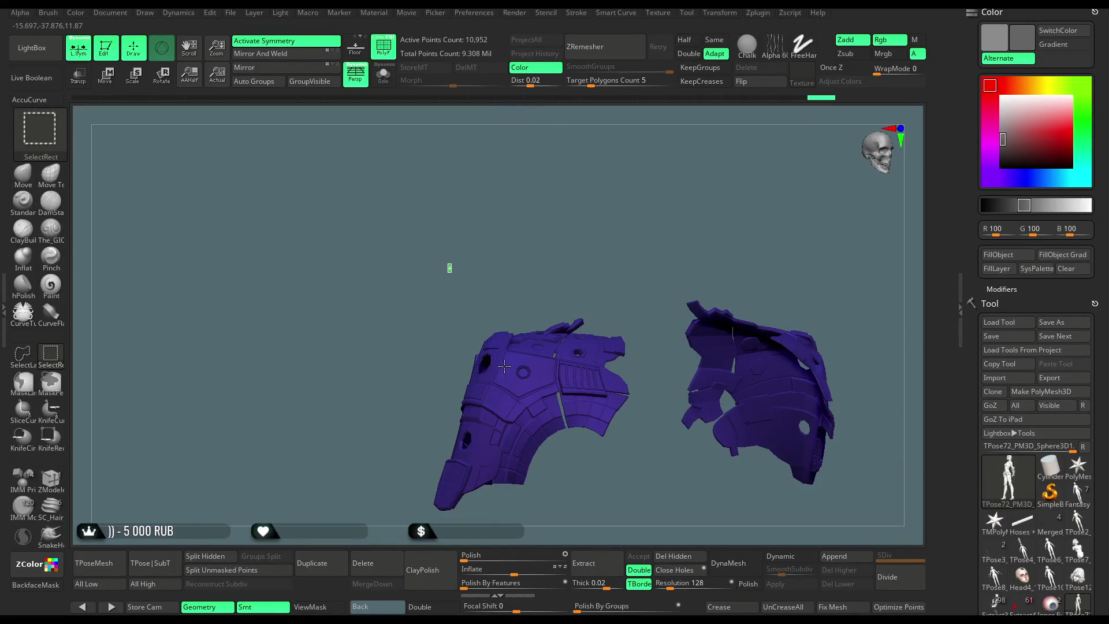
left_click(497, 366, "ctrl+shift")
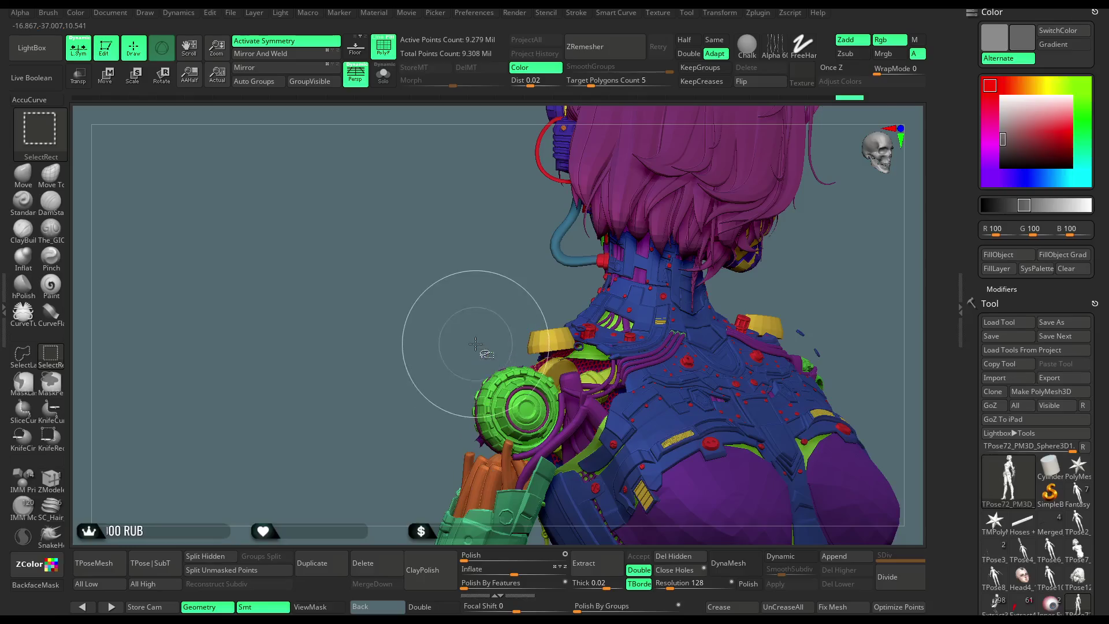
mouse_move(466, 302)
left_mouse_down()
mouse_move(445, 277)
mouse_move(586, 307)
mouse_move(635, 289)
mouse_move(743, 287)
mouse_move(755, 276)
mouse_move(742, 377)
left_mouse_up()
left_click(755, 276, "ctrl")
left_click(757, 270, "ctrl+shift")
Turn off symmetry and orbit to inspect the yellow collar and neck.
mouse_move(504, 284)
left_mouse_down()
mouse_move(446, 367)
mouse_move(449, 345)
mouse_move(395, 369)
mouse_move(422, 383)
mouse_move(442, 366)
left_mouse_up()
key("space")
key("x")
left_click_drag(575, 229, 475, 316)
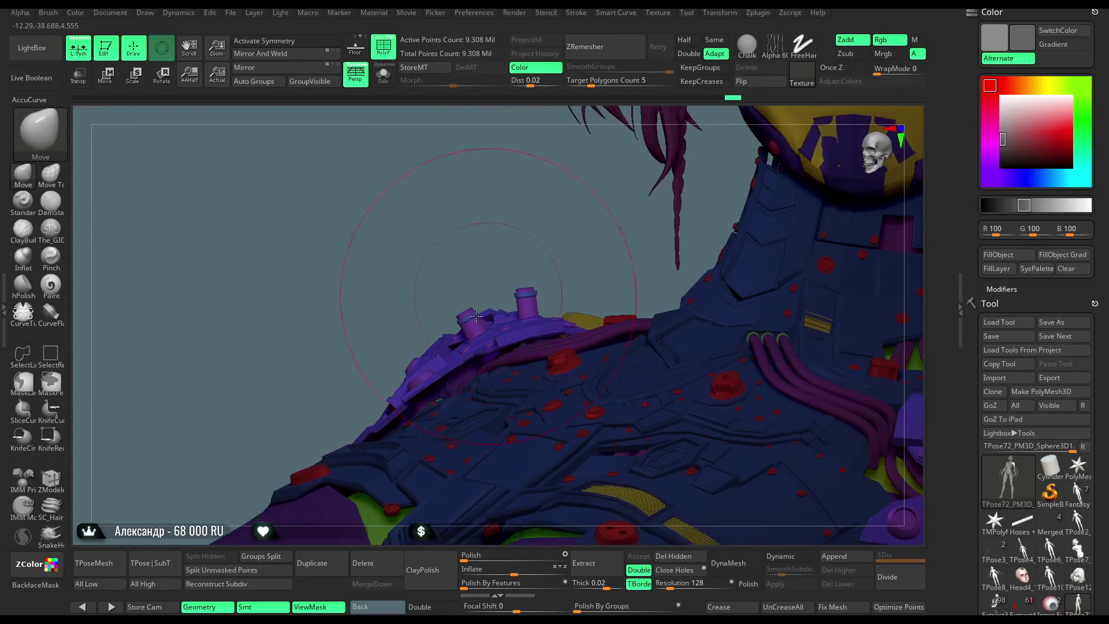
mouse_move(559, 265)
left_mouse_down()
mouse_move(560, 296)
mouse_move(488, 339)
left_mouse_up()
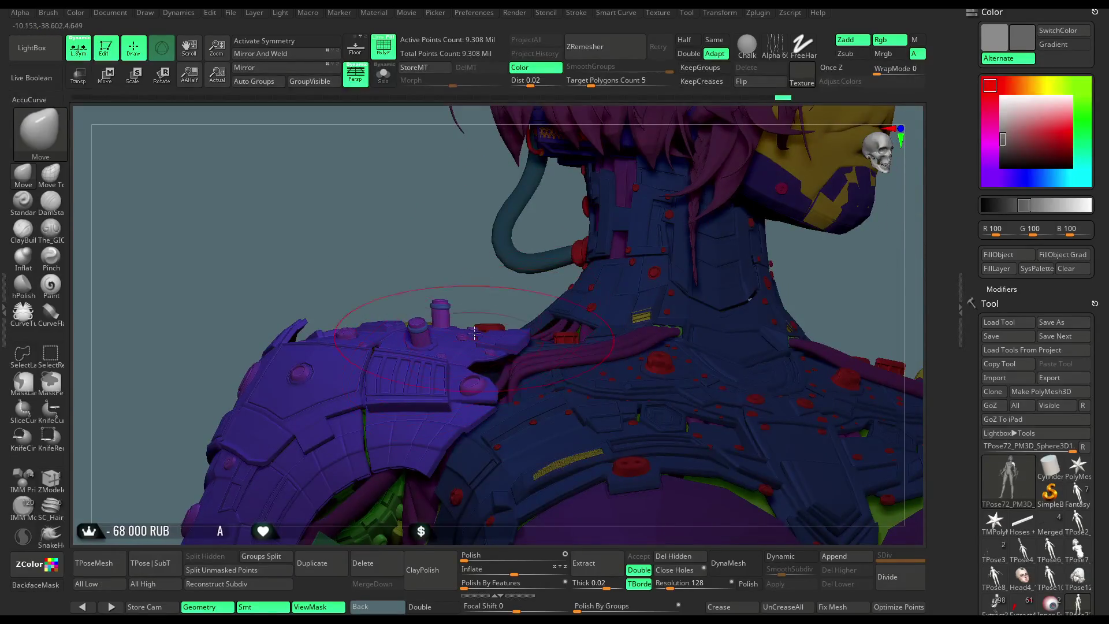
Orbit around the back of the head, face, shoulder and hair.
mouse_move(465, 282)
left_mouse_down()
mouse_move(397, 253)
mouse_move(658, 232)
mouse_move(408, 322)
left_mouse_up()
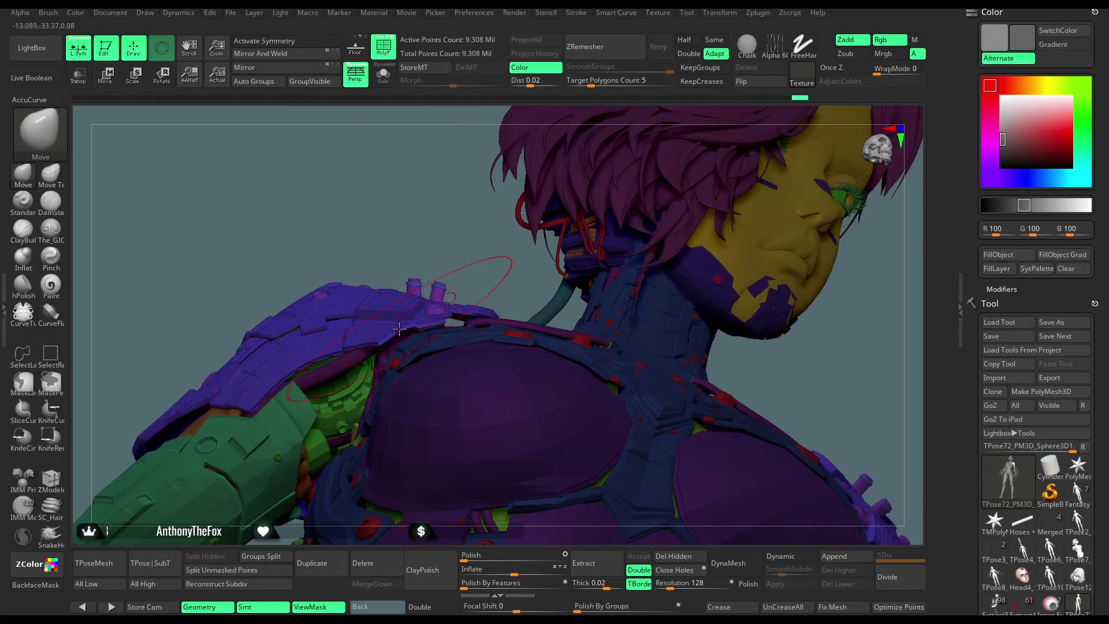
mouse_move(463, 242)
left_mouse_down()
mouse_move(690, 294)
mouse_move(682, 300)
mouse_move(698, 312)
mouse_move(618, 346)
mouse_move(435, 378)
left_mouse_up()
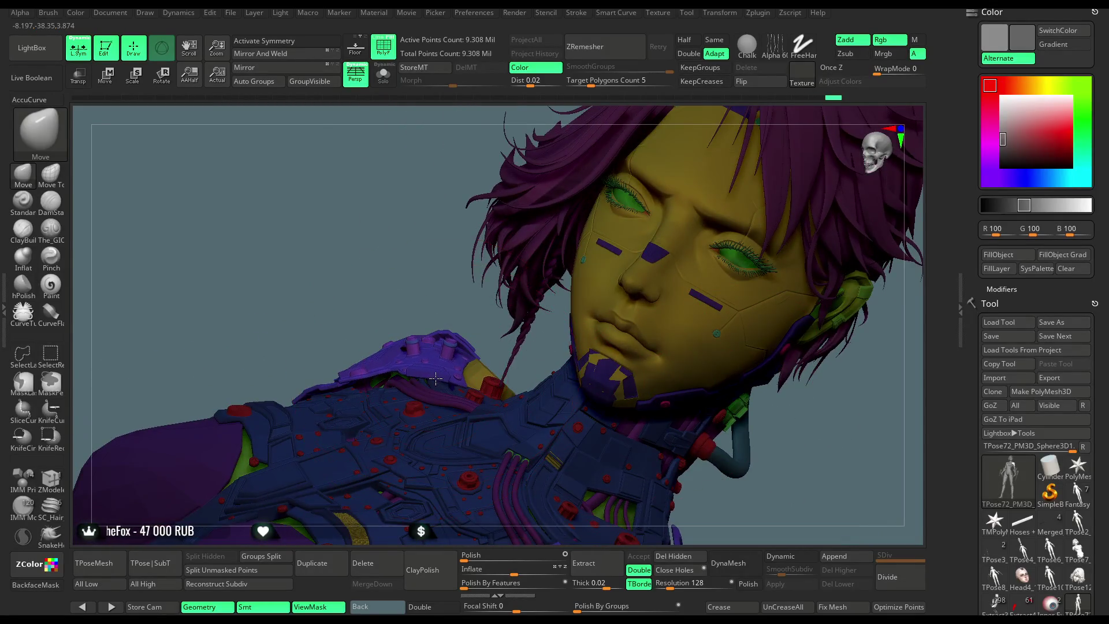
left_click_drag(458, 297, 439, 352)
mouse_move(456, 309)
left_mouse_down()
mouse_move(435, 269)
mouse_move(410, 335)
mouse_move(497, 329)
mouse_move(696, 278)
mouse_move(666, 255)
mouse_move(671, 242)
mouse_move(650, 312)
mouse_move(649, 265)
mouse_move(674, 245)
mouse_move(653, 248)
mouse_move(680, 225)
mouse_move(693, 248)
mouse_move(730, 240)
mouse_move(639, 297)
mouse_move(674, 209)
mouse_move(637, 175)
left_mouse_up()
key("space")
key("space")
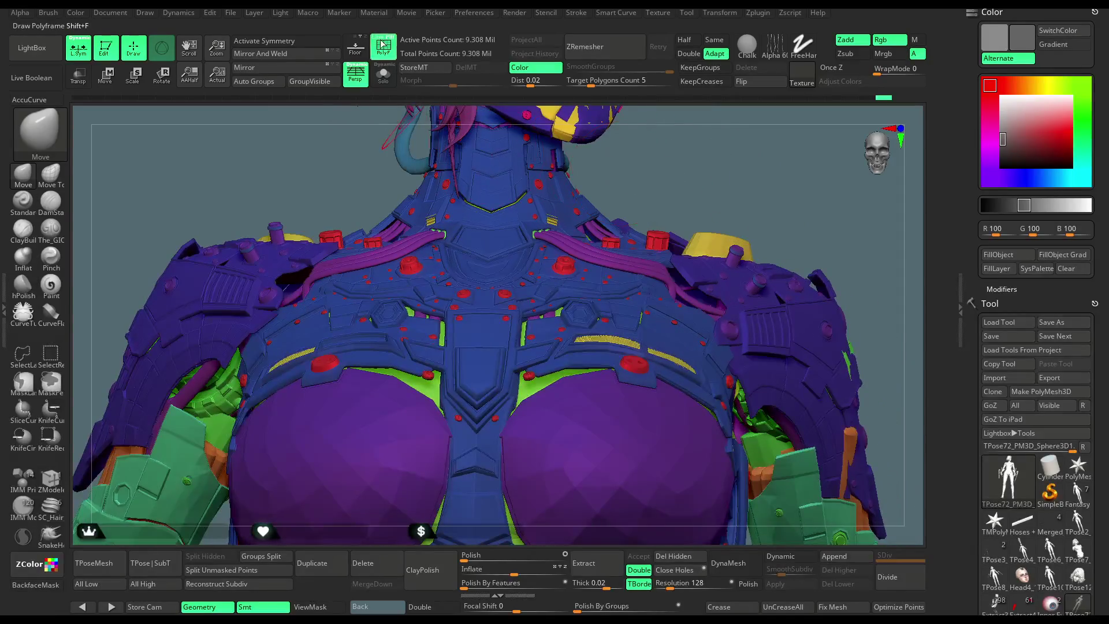
Show polyframes and restore symmetry using ZModeler and Transpose, then return to Draw.
left_click(382, 44)
mouse_move(347, 173)
left_mouse_down()
mouse_move(145, 375)
mouse_move(83, 454)
left_mouse_up()
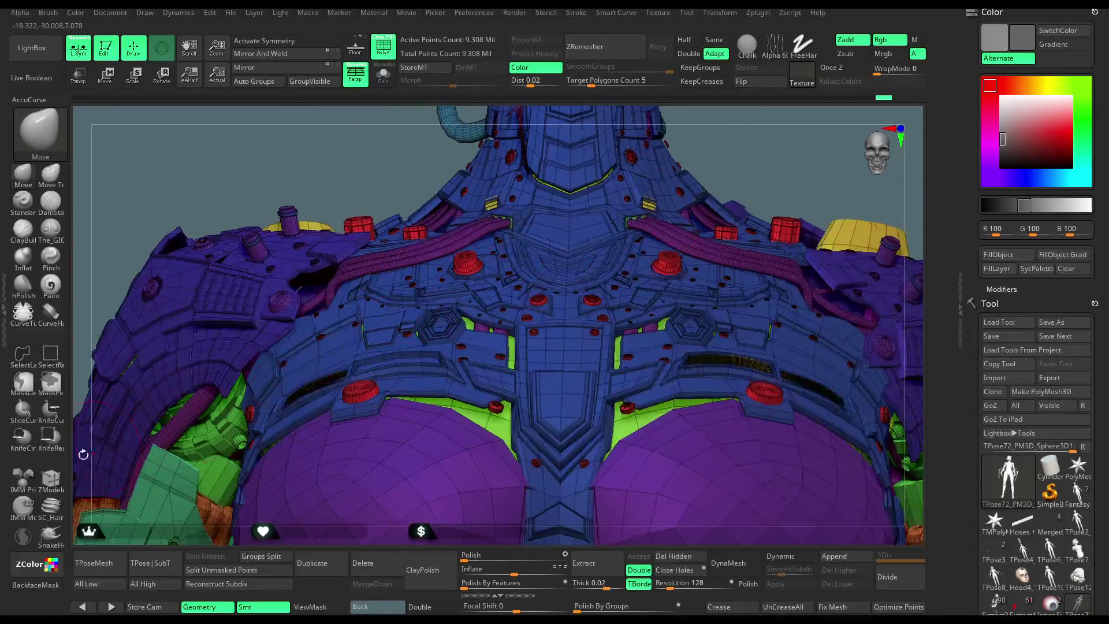
left_click(51, 478)
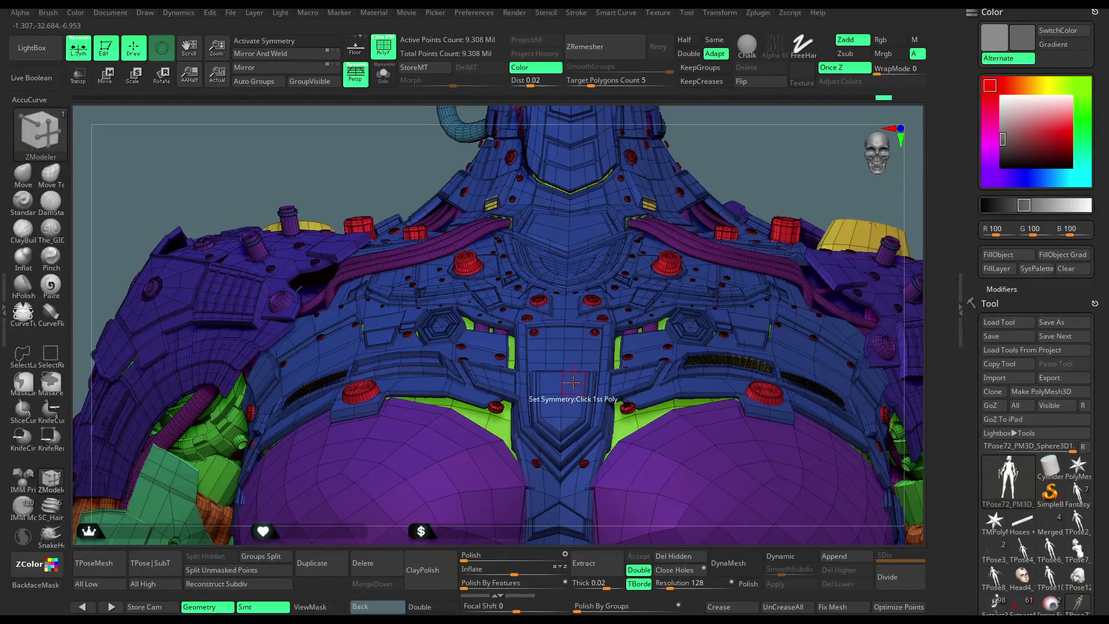
key("w")
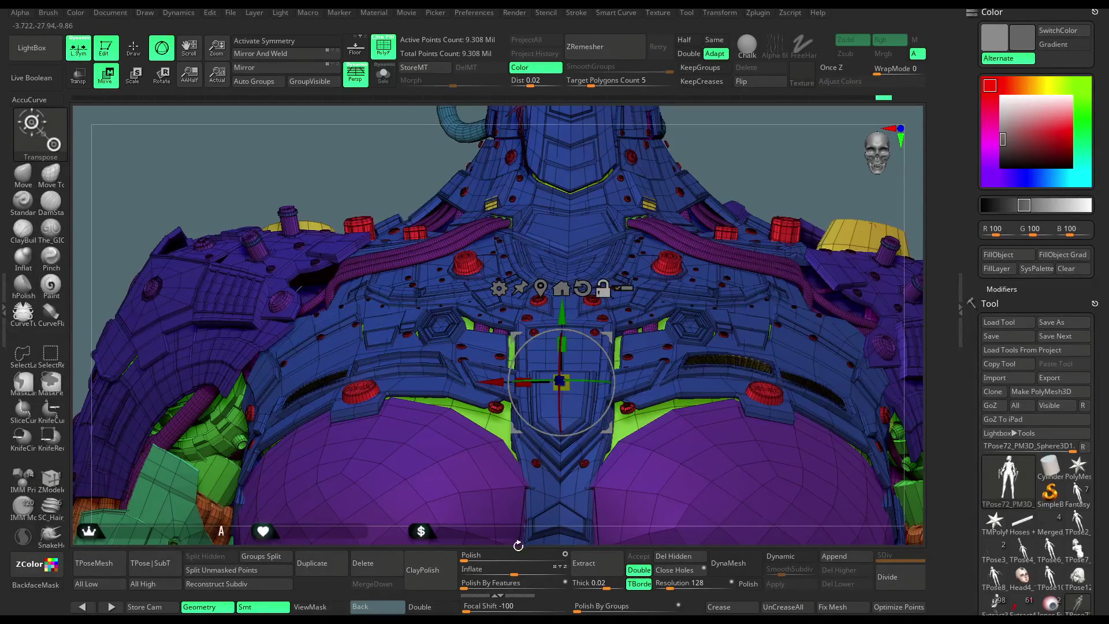
mouse_move(500, 475)
left_mouse_down()
mouse_move(577, 346)
mouse_move(709, 210)
left_mouse_up()
key("x")
key("q")
Switch back to the Move brush, turn PolyF off and shrink the Draw Size considerably.
mouse_move(670, 257)
left_mouse_down()
mouse_move(778, 249)
mouse_move(342, 317)
left_mouse_up()
left_click(31, 181)
key("space")
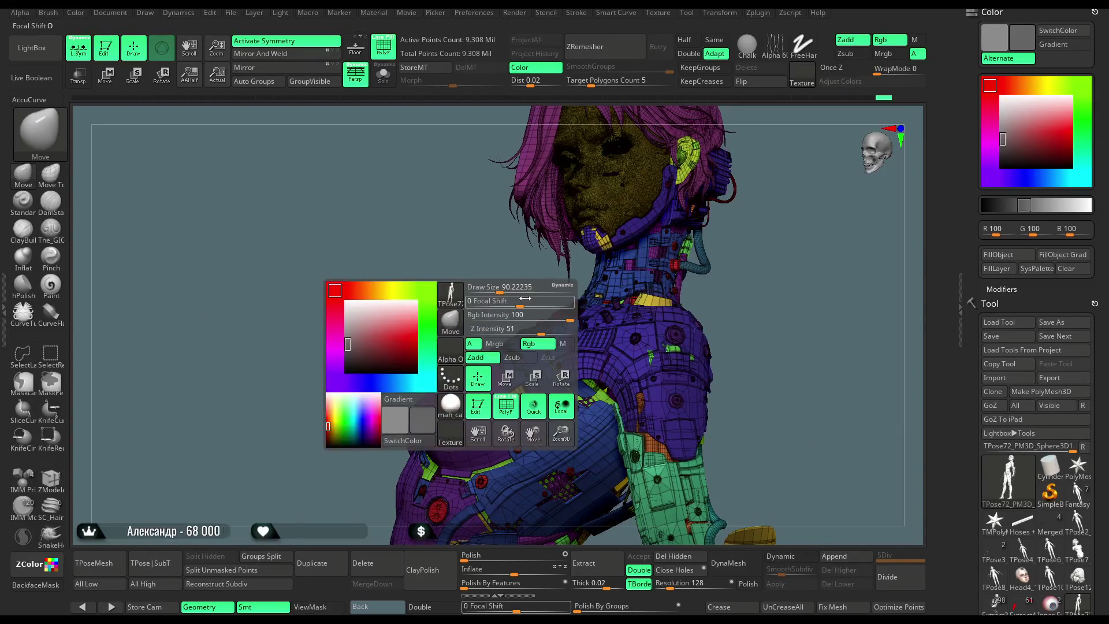
left_click(384, 60)
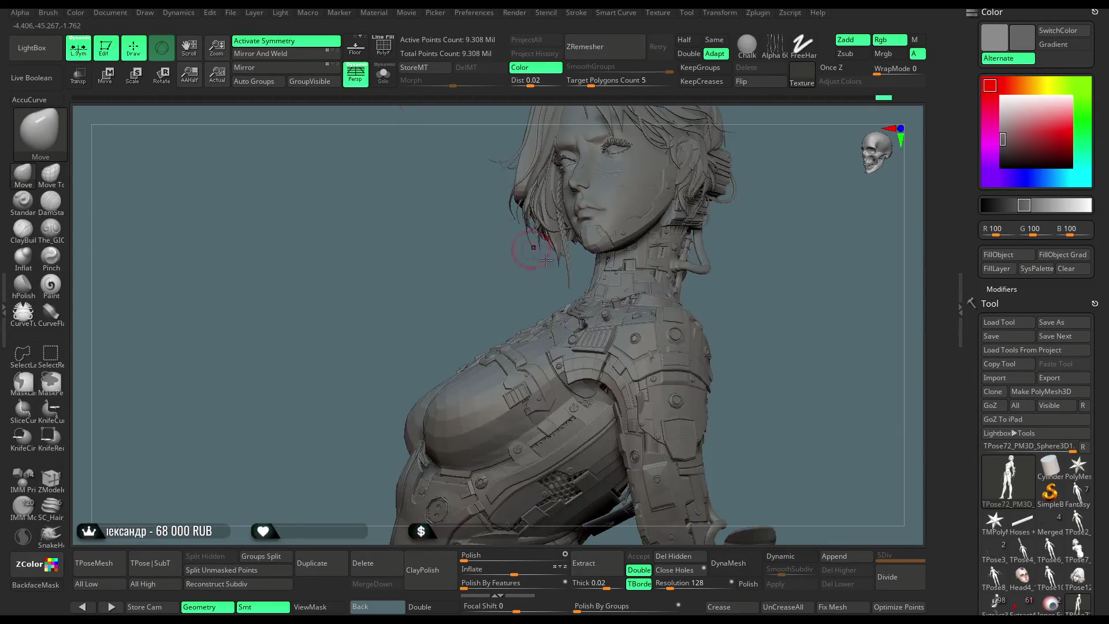
key("space")
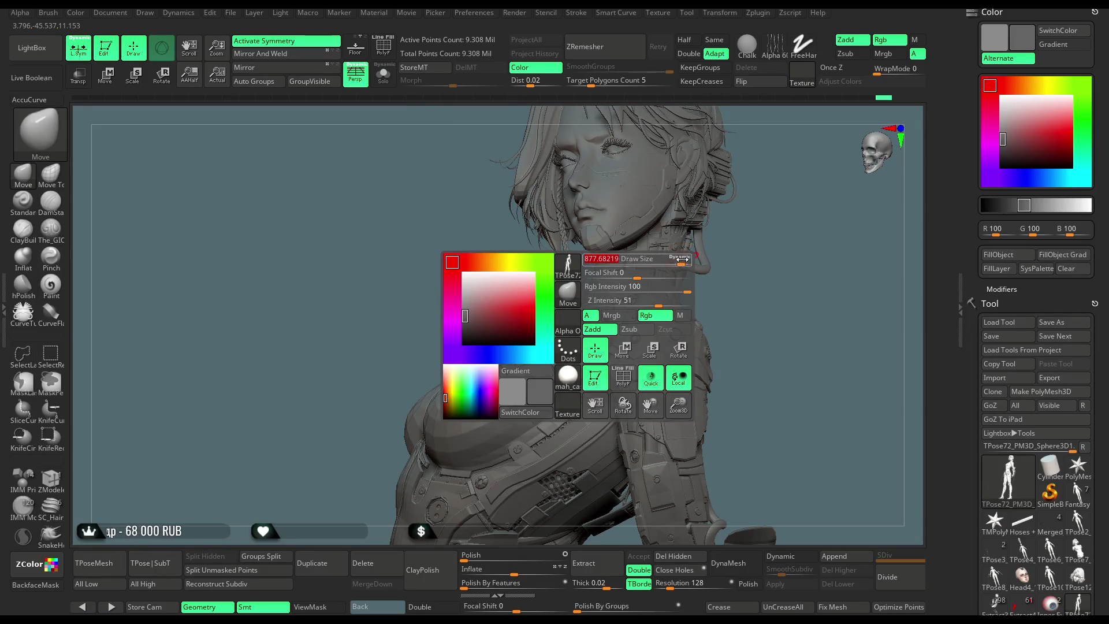
left_click_drag(688, 263, 621, 263)
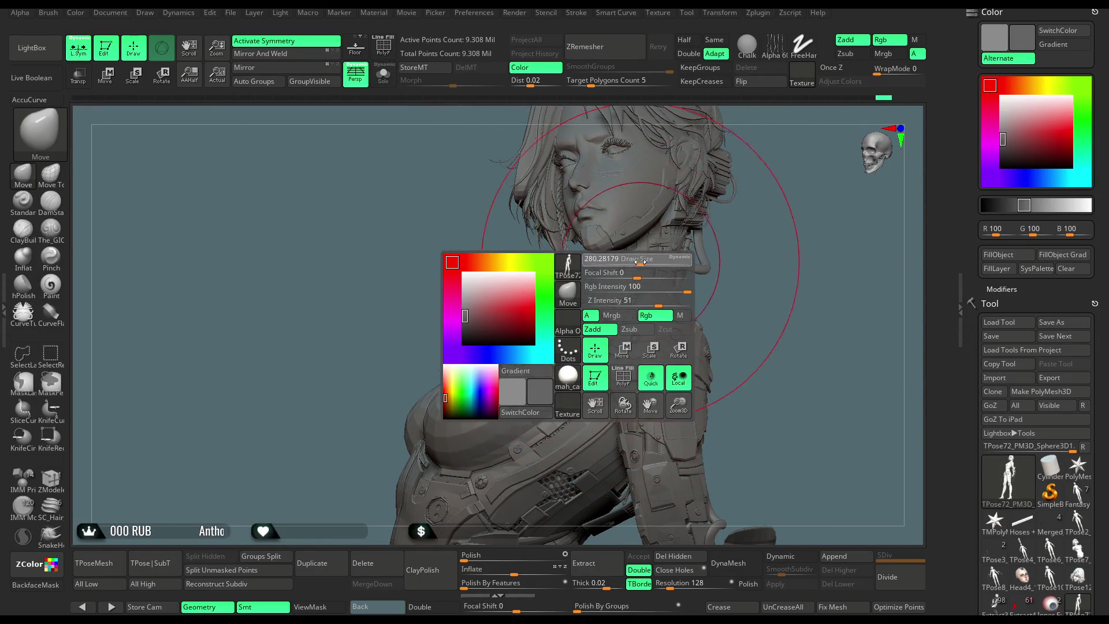
Orbit through front, shoulder, back and three-quarter views of the head and chest.
mouse_move(444, 342)
left_mouse_down()
mouse_move(491, 337)
mouse_move(494, 322)
mouse_move(513, 347)
left_mouse_up()
mouse_move(619, 288)
left_mouse_down()
mouse_move(633, 250)
mouse_move(535, 290)
left_mouse_up()
key("space")
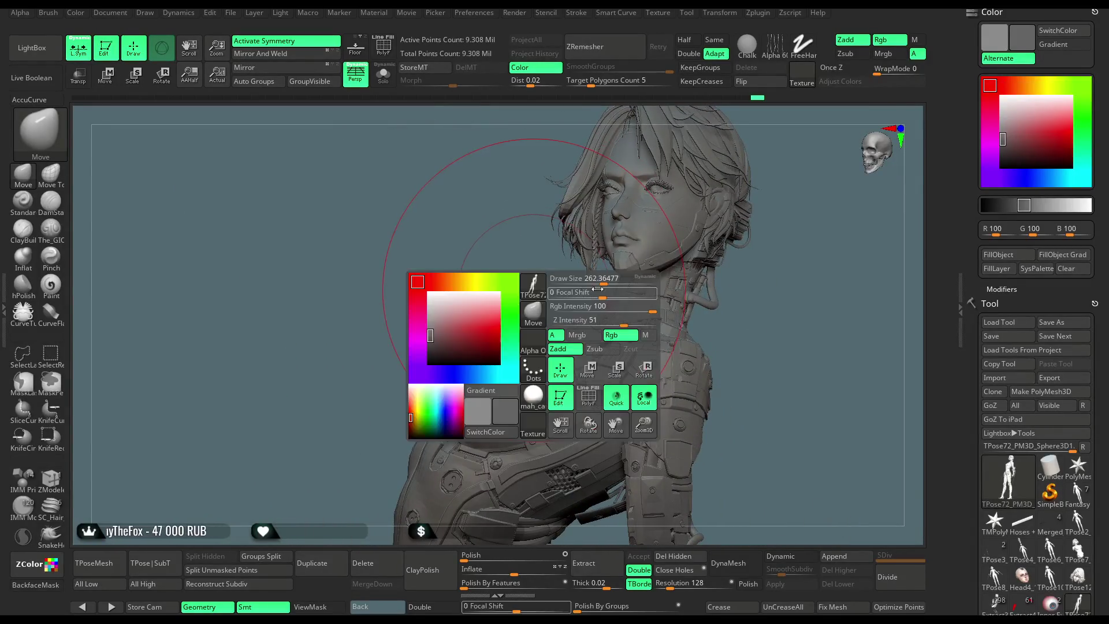
mouse_move(458, 396)
left_mouse_down()
mouse_move(495, 217)
mouse_move(537, 343)
left_mouse_up()
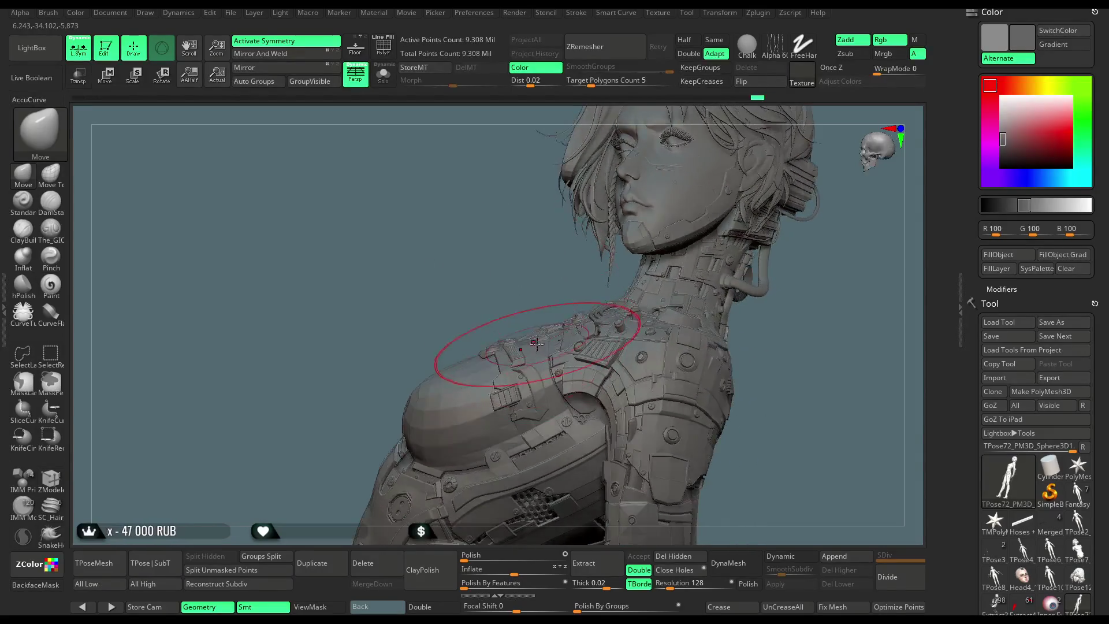
left_click_drag(495, 296, 524, 333)
mouse_move(455, 353)
left_mouse_down()
mouse_move(426, 304)
mouse_move(508, 306)
mouse_move(666, 244)
mouse_move(596, 307)
left_mouse_up()
key("space")
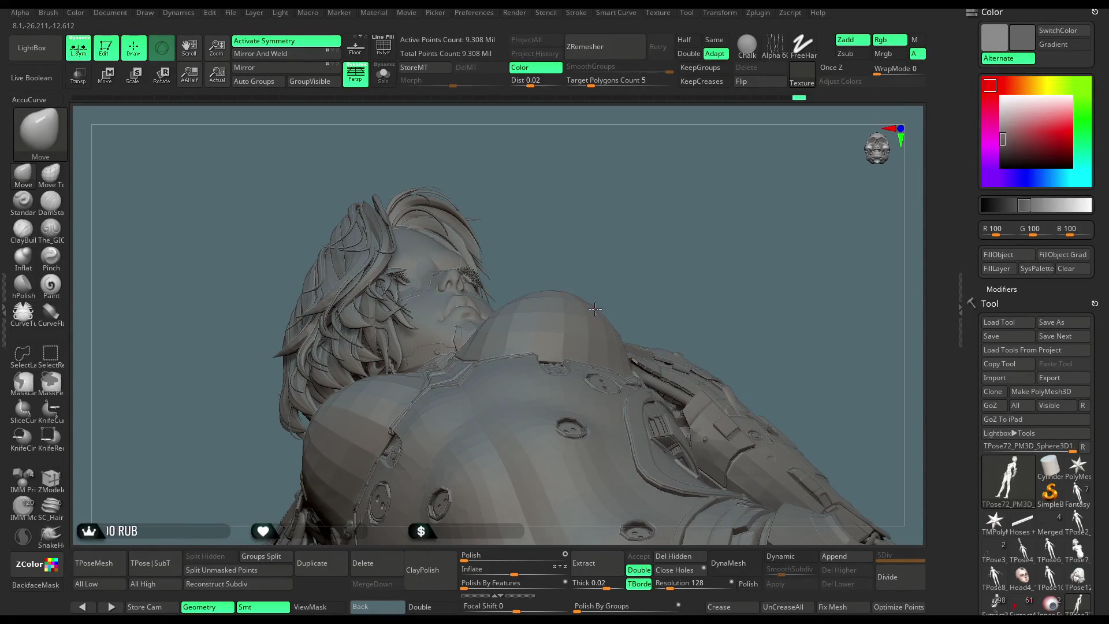
left_click_drag(637, 266, 639, 290)
Review the face, chest and shoulder armour from below and the side, then zoom out.
key("space")
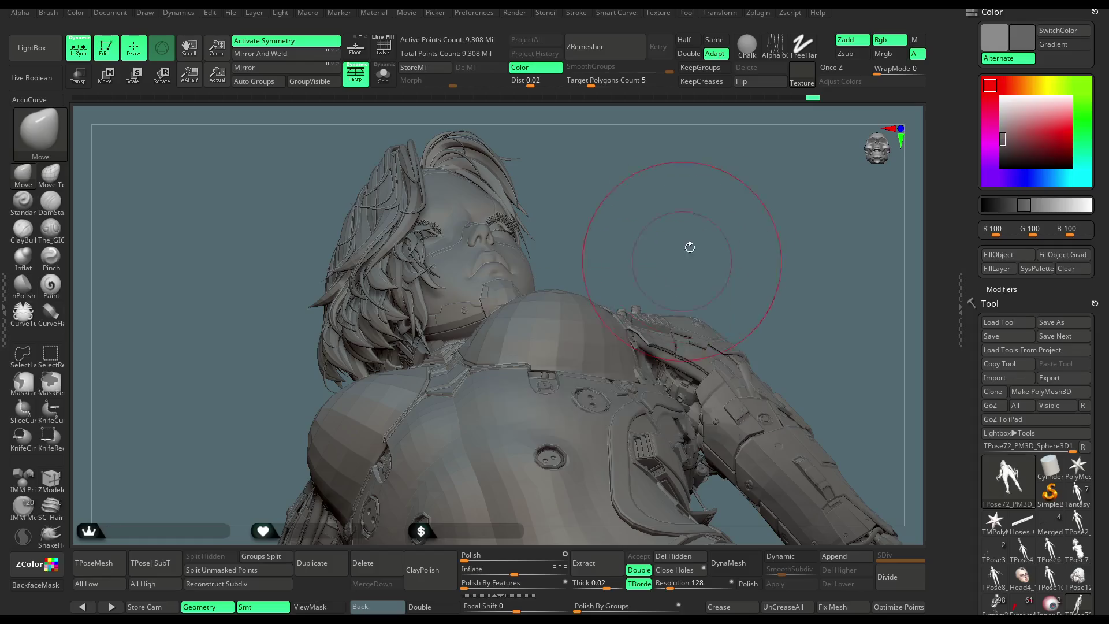
left_click_drag(688, 242, 586, 323)
mouse_move(665, 239)
left_mouse_down()
mouse_move(606, 228)
mouse_move(633, 299)
left_mouse_up()
left_click_drag(648, 260, 643, 266)
left_click_drag(684, 234, 603, 283)
key("space")
mouse_move(653, 319)
left_mouse_down()
mouse_move(581, 361)
mouse_move(635, 324)
left_mouse_up()
mouse_move(770, 395)
left_mouse_down()
mouse_move(792, 203)
mouse_move(695, 277)
mouse_move(685, 222)
mouse_move(639, 205)
mouse_move(685, 234)
left_mouse_up()
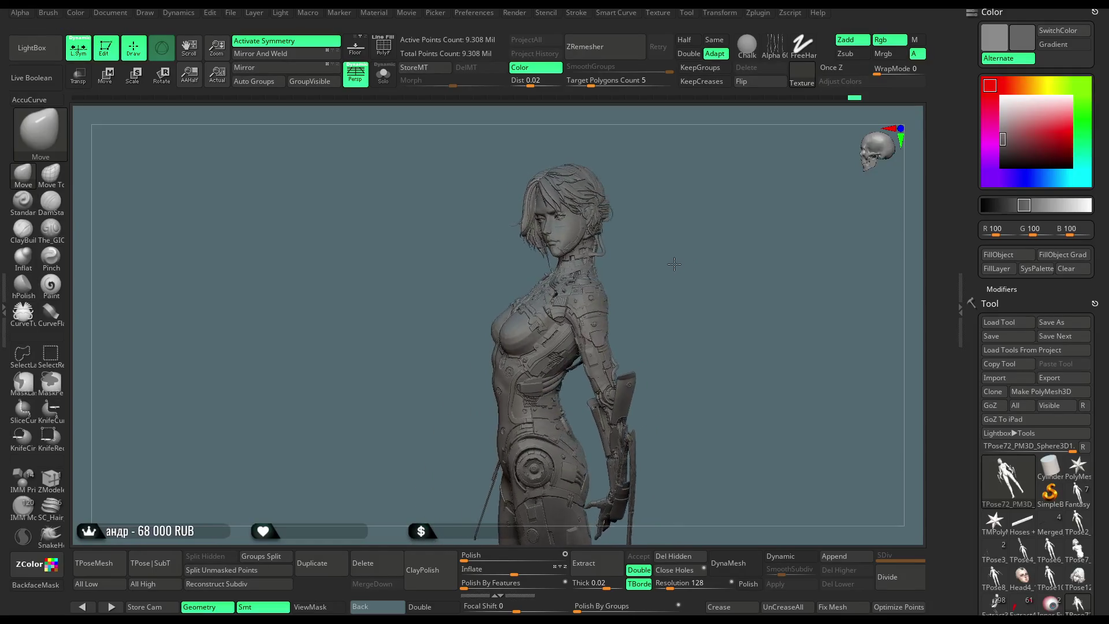
mouse_move(698, 265)
left_mouse_down()
mouse_move(693, 235)
mouse_move(737, 233)
mouse_move(725, 224)
left_mouse_up()
key("space")
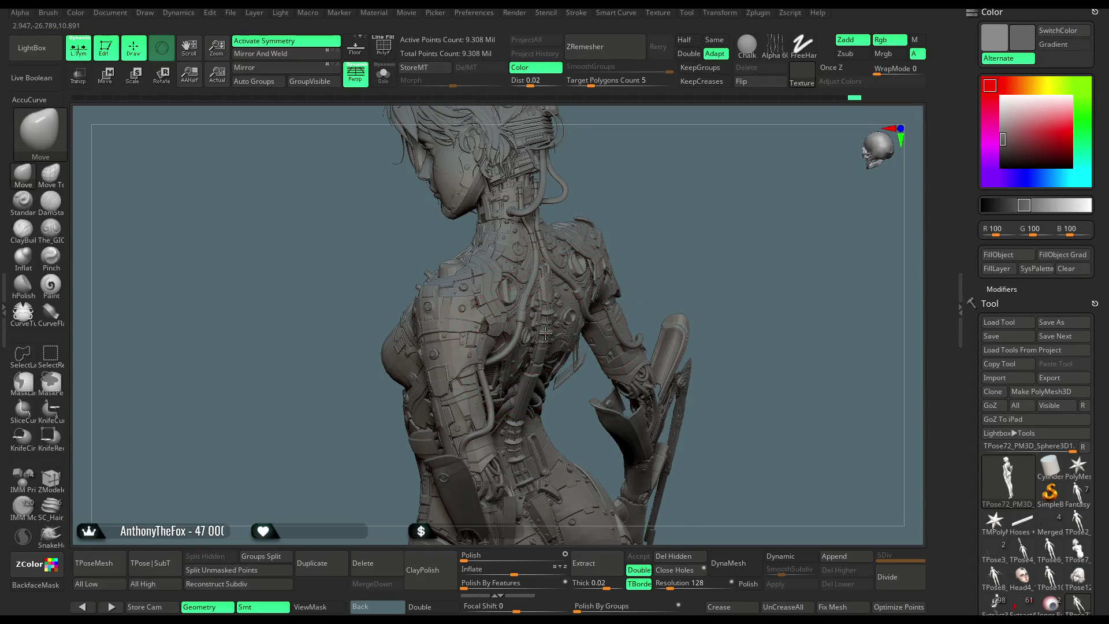
left_click_drag(681, 205, 601, 348)
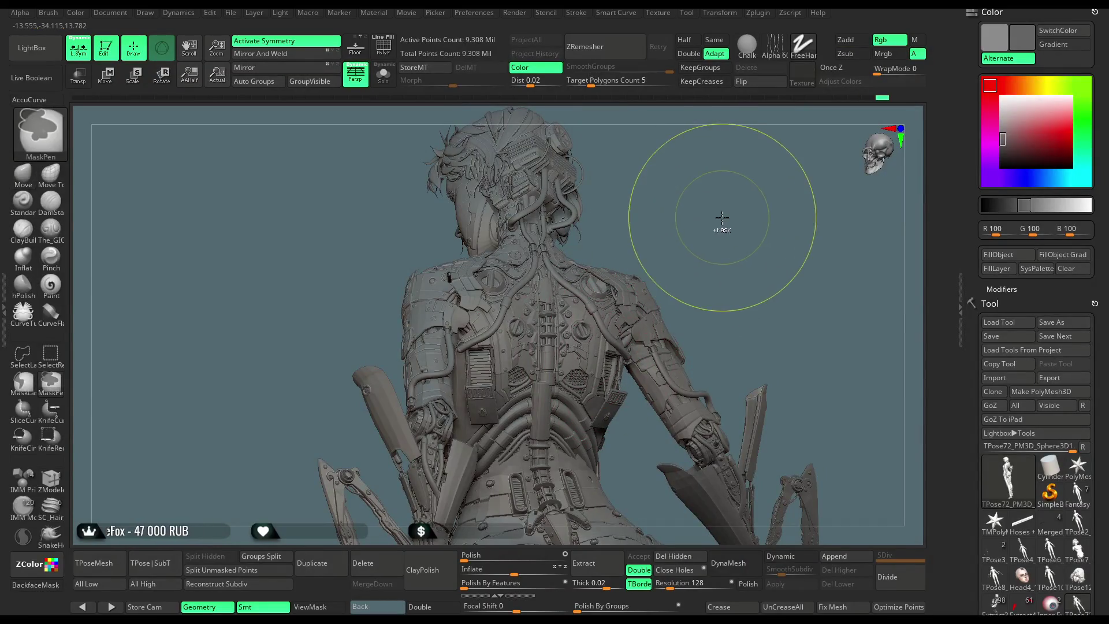
left_click_drag(718, 205, 741, 256)
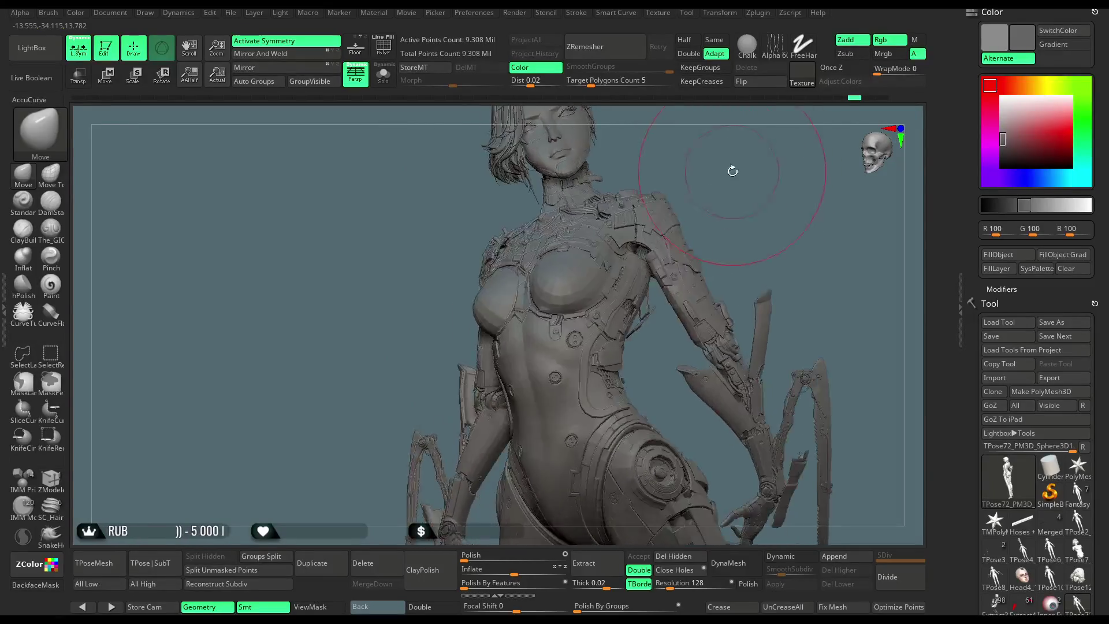
key("space")
left_click_drag(724, 214, 708, 214)
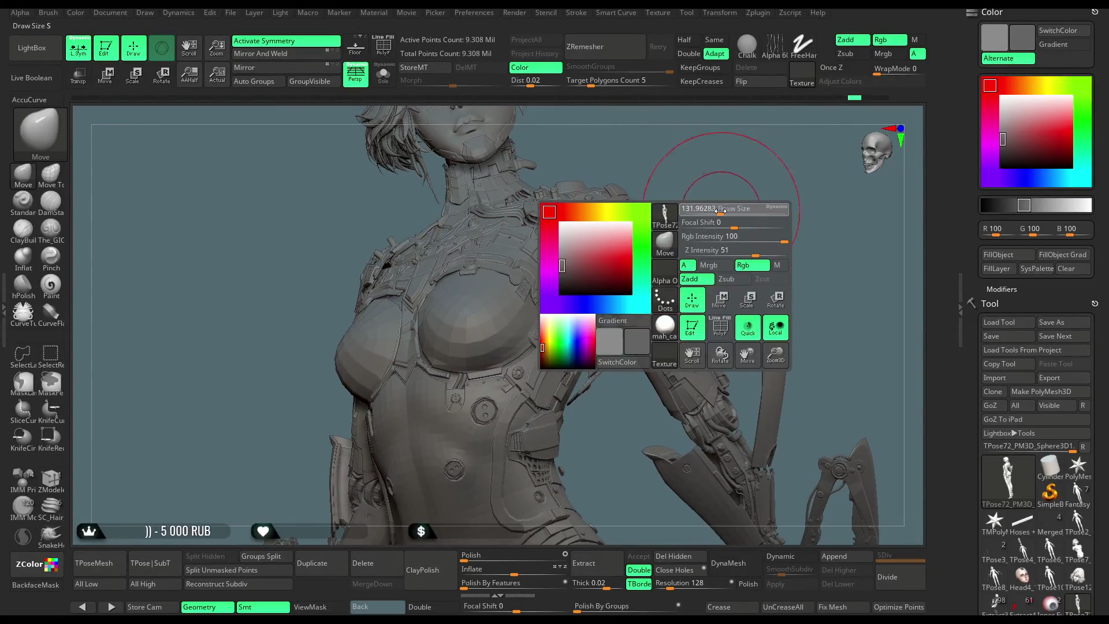
key("space")
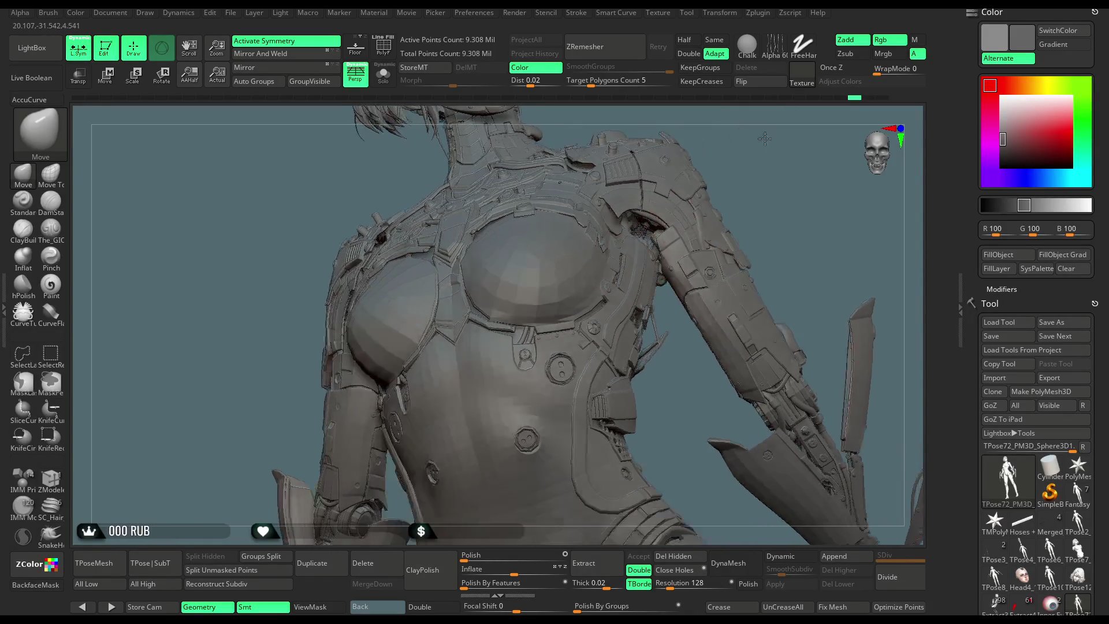
left_click_drag(759, 148, 670, 224)
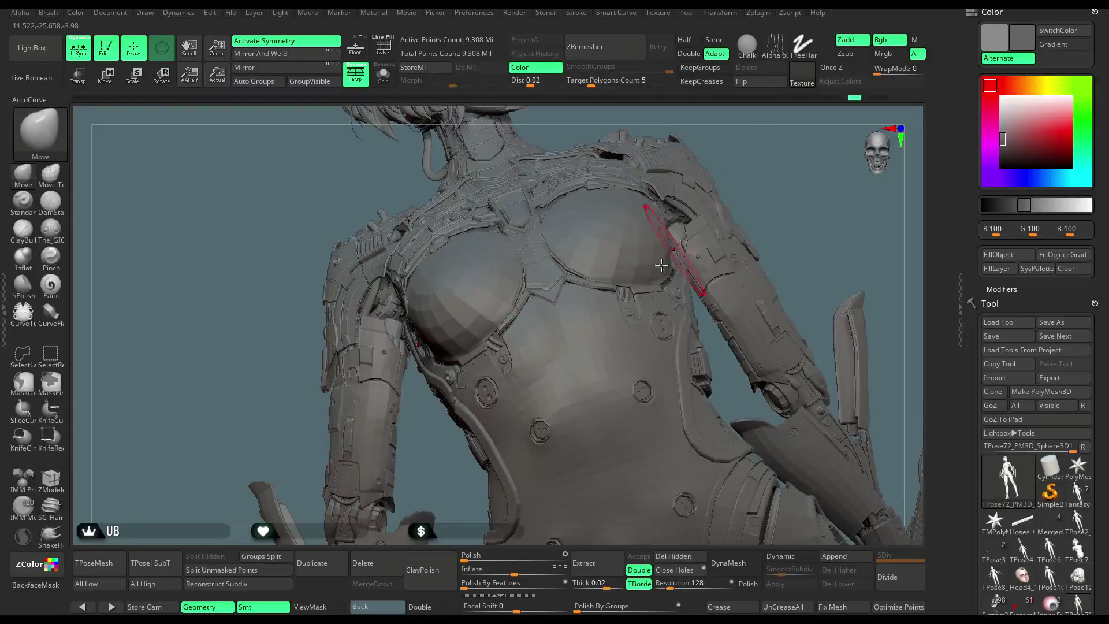
mouse_move(785, 169)
left_mouse_down()
mouse_move(738, 173)
mouse_move(554, 283)
mouse_move(583, 272)
mouse_move(548, 324)
left_mouse_up()
key("space")
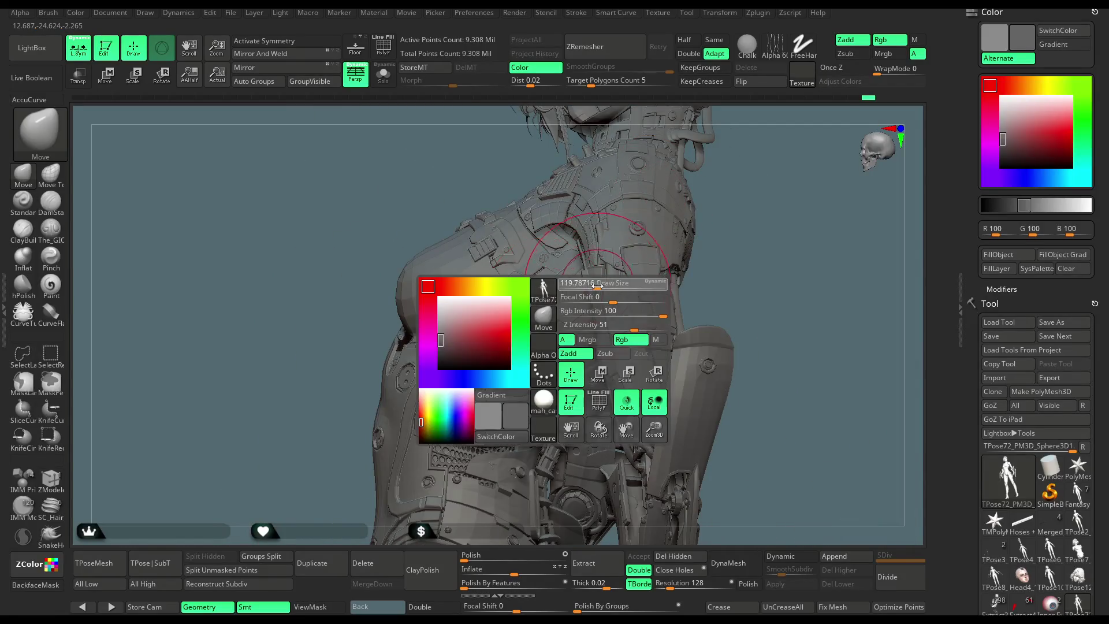
left_click_drag(737, 176, 589, 278)
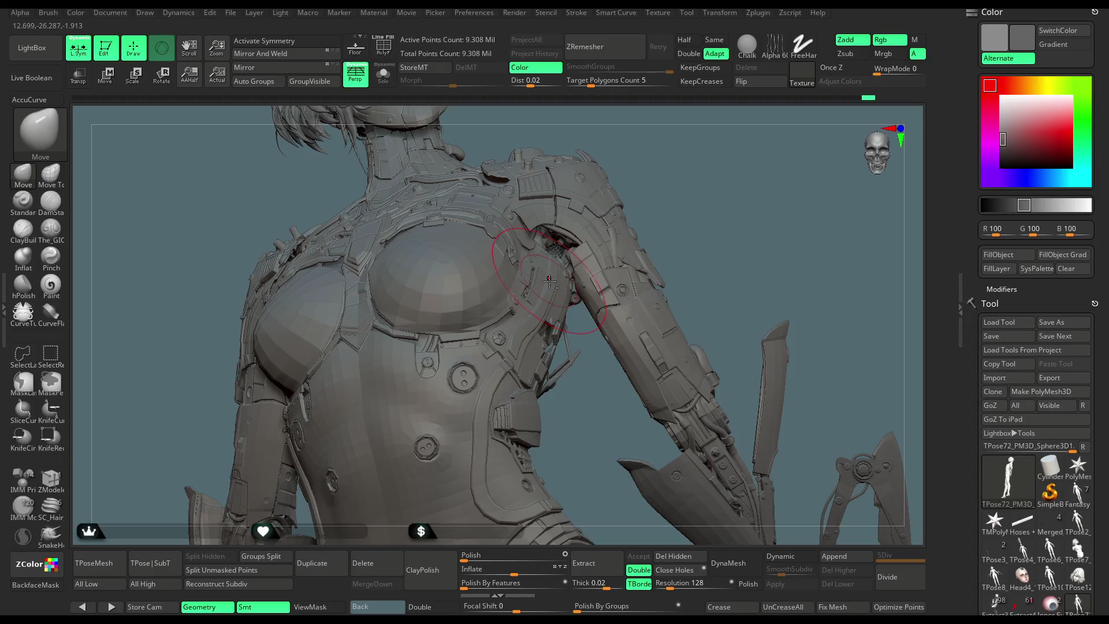
mouse_move(718, 198)
left_mouse_down()
mouse_move(345, 337)
mouse_move(671, 220)
mouse_move(661, 240)
mouse_move(624, 252)
mouse_move(615, 266)
mouse_move(629, 272)
mouse_move(594, 267)
mouse_move(681, 270)
mouse_move(652, 274)
mouse_move(626, 305)
left_mouse_up()
key("space")
Zoom to the face and neck, turn on symmetry, enlarge the brush and view the neck's back.
scroll(685, 255, "up", 10)
key("x")
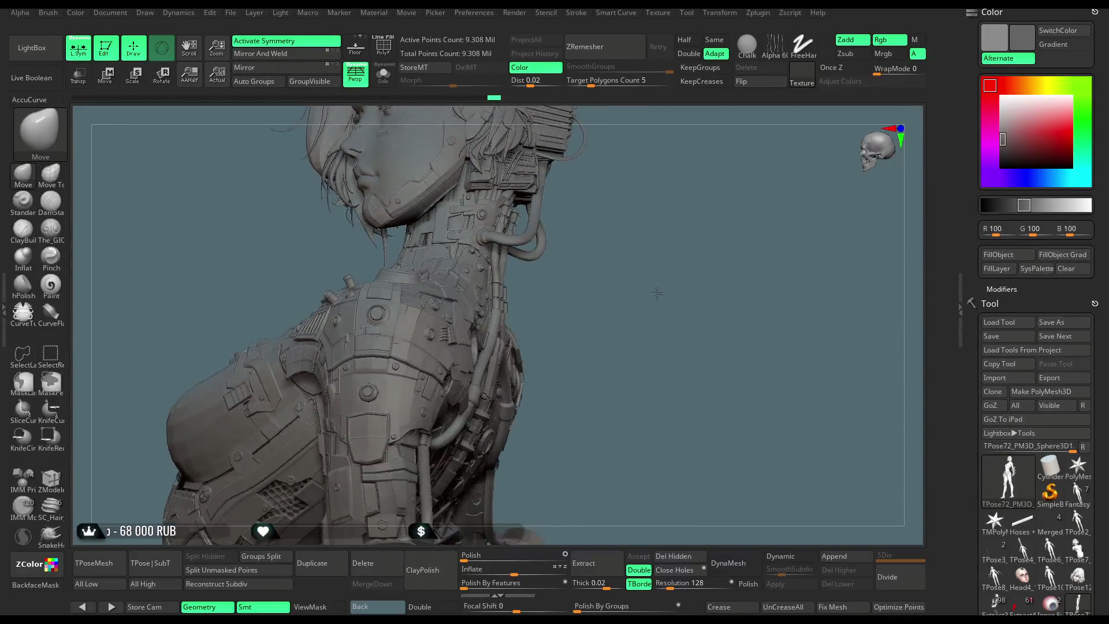
key("space")
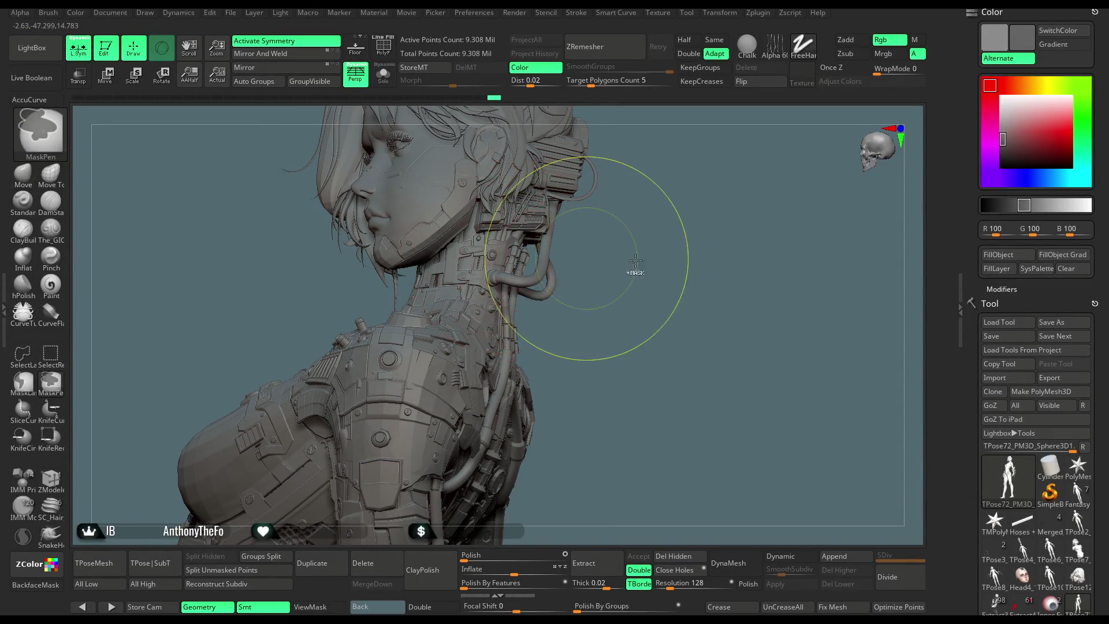
key("space")
mouse_move(634, 255)
left_mouse_down()
mouse_move(606, 240)
mouse_move(737, 227)
mouse_move(770, 246)
mouse_move(722, 235)
mouse_move(745, 247)
mouse_move(733, 242)
left_mouse_up()
left_click(230, 12)
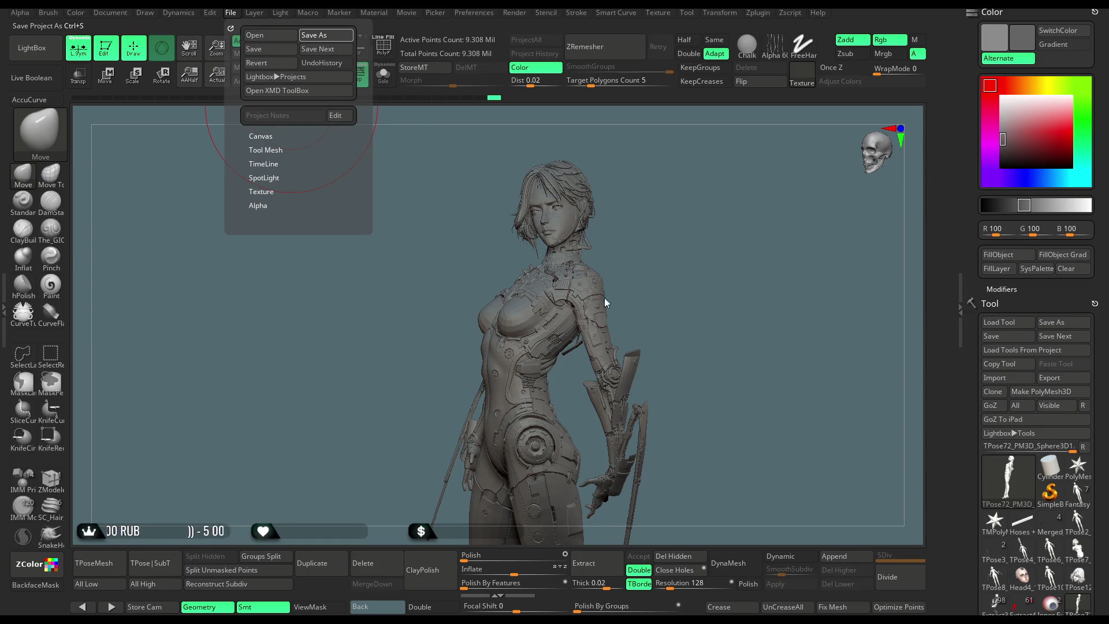
Save the project with Ctrl+S and wait for the QuickSave to finish.
key("ctrl+s")
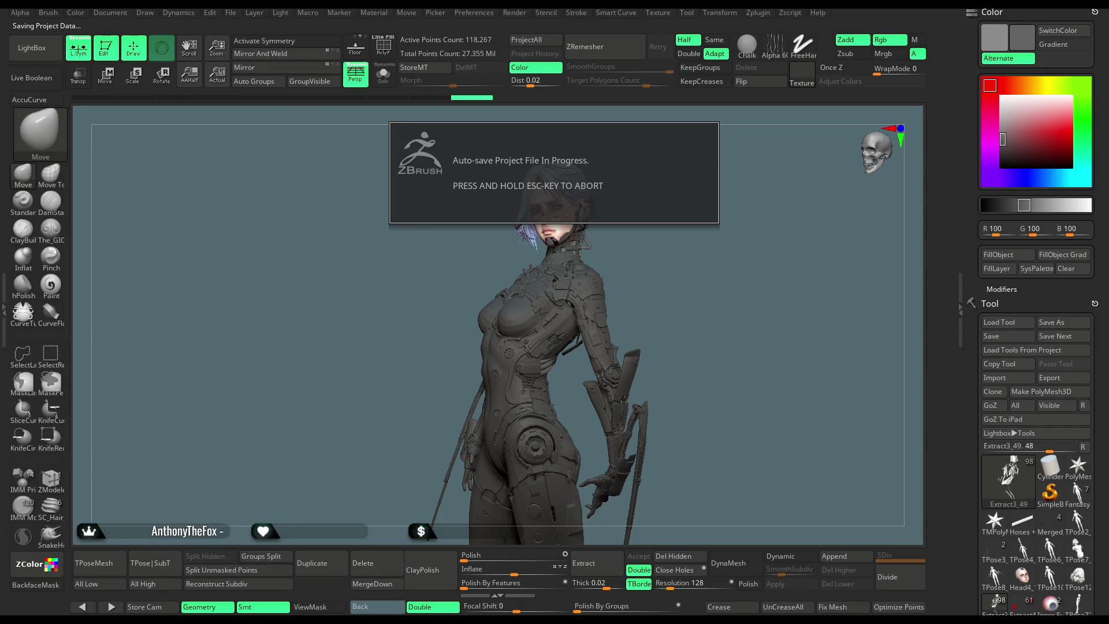
left_click_drag(643, 288, 648, 278)
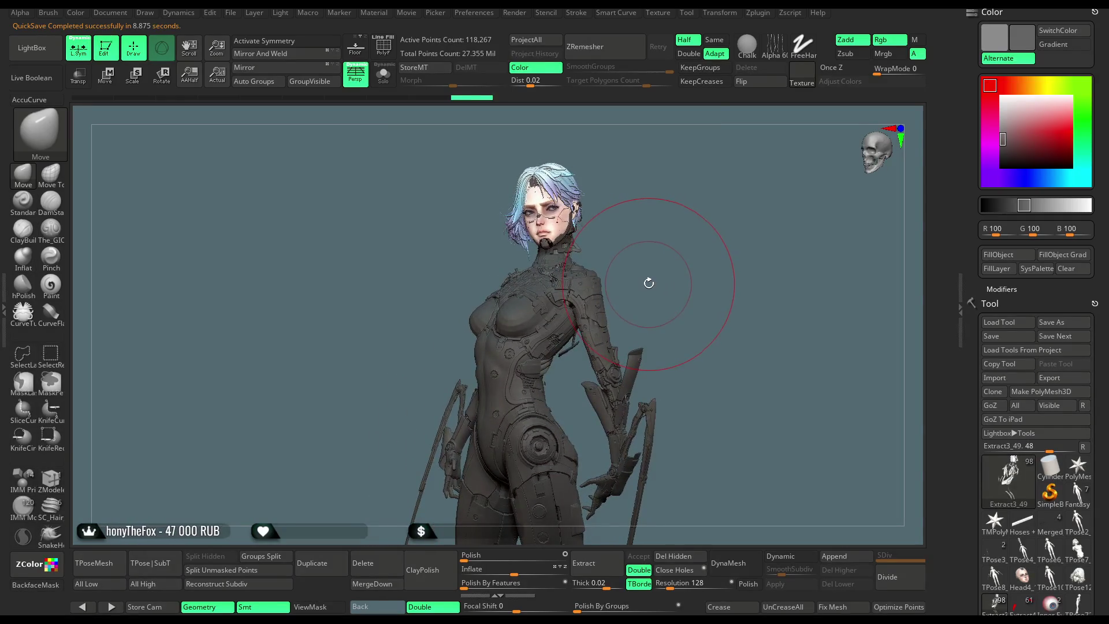
mouse_move(650, 276)
left_mouse_down()
mouse_move(663, 270)
mouse_move(647, 274)
mouse_move(645, 229)
left_mouse_up()
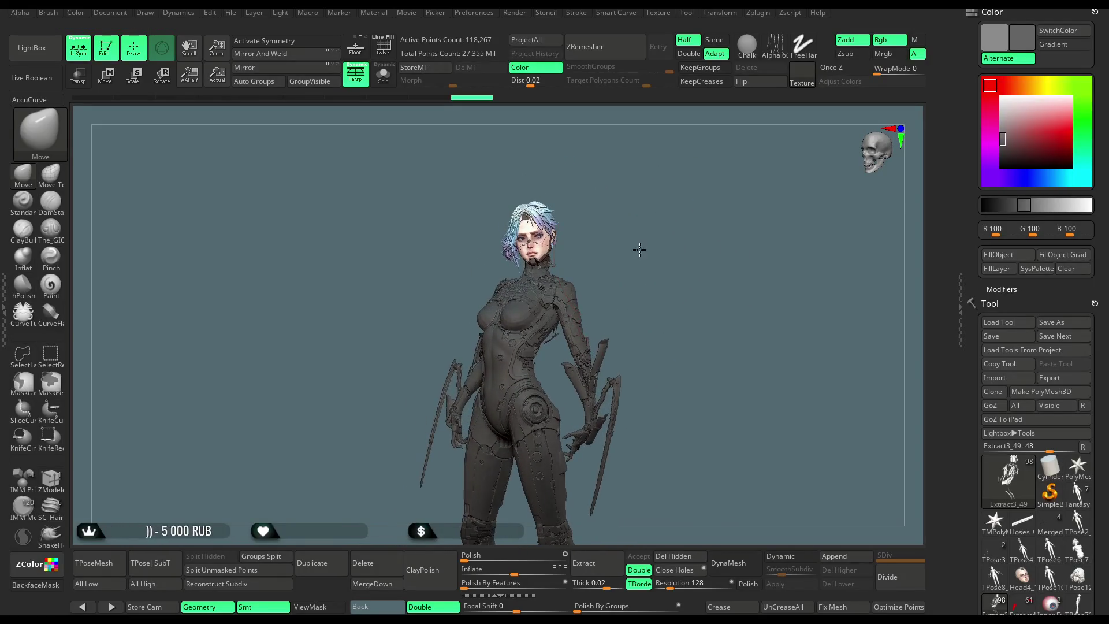
scroll(639, 249, "up", 5)
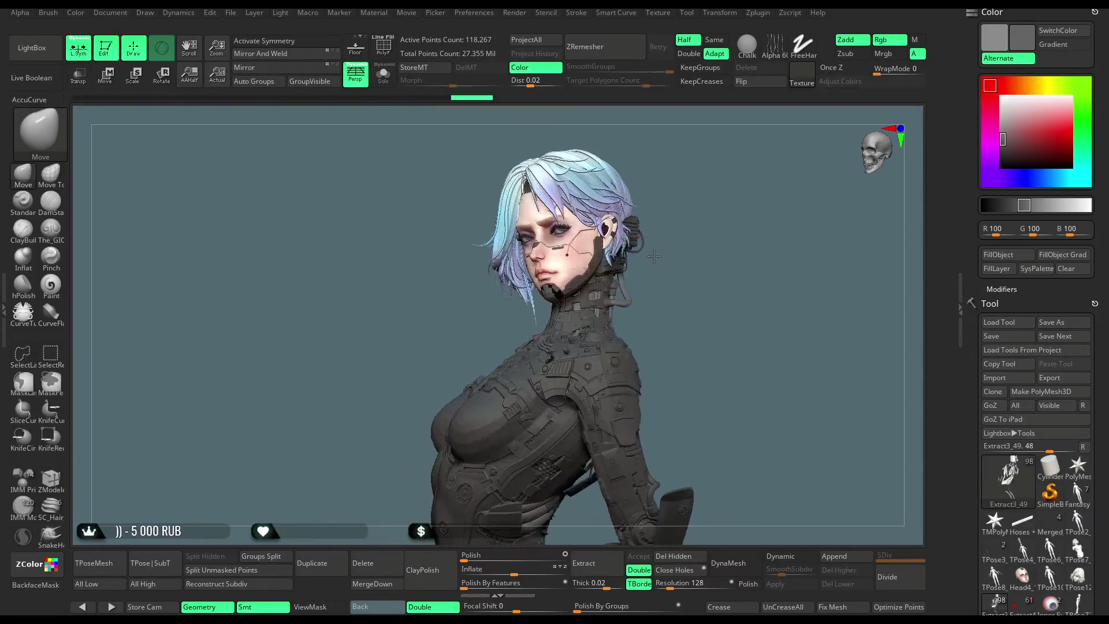
mouse_move(680, 237)
left_mouse_down()
mouse_move(666, 272)
mouse_move(660, 249)
mouse_move(673, 230)
mouse_move(656, 234)
mouse_move(671, 277)
left_mouse_up()
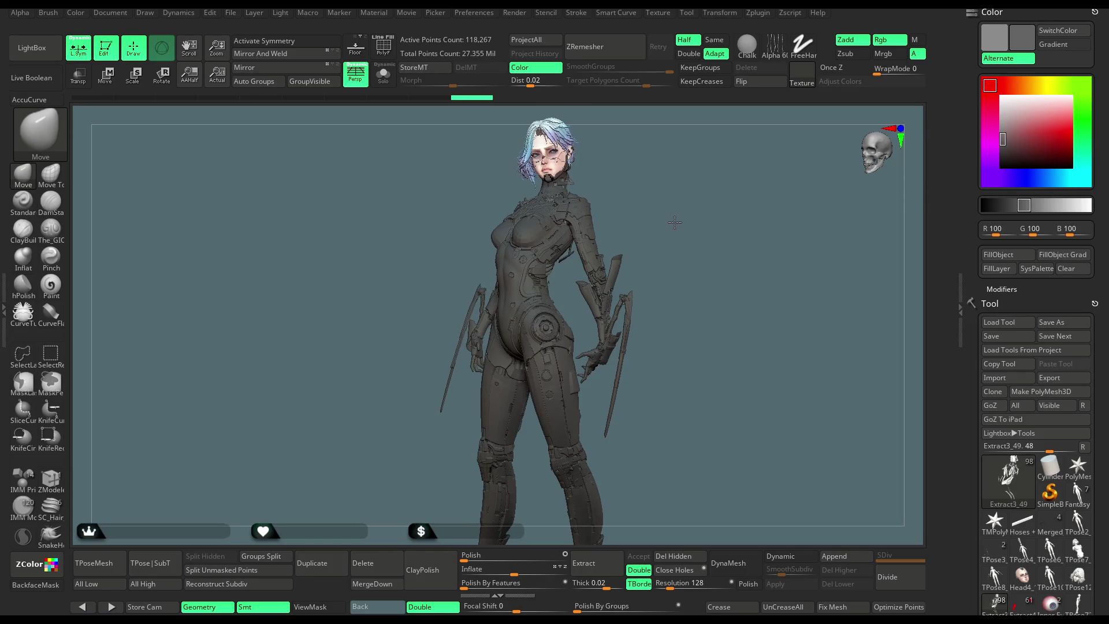
scroll(1012, 354, "down", 5)
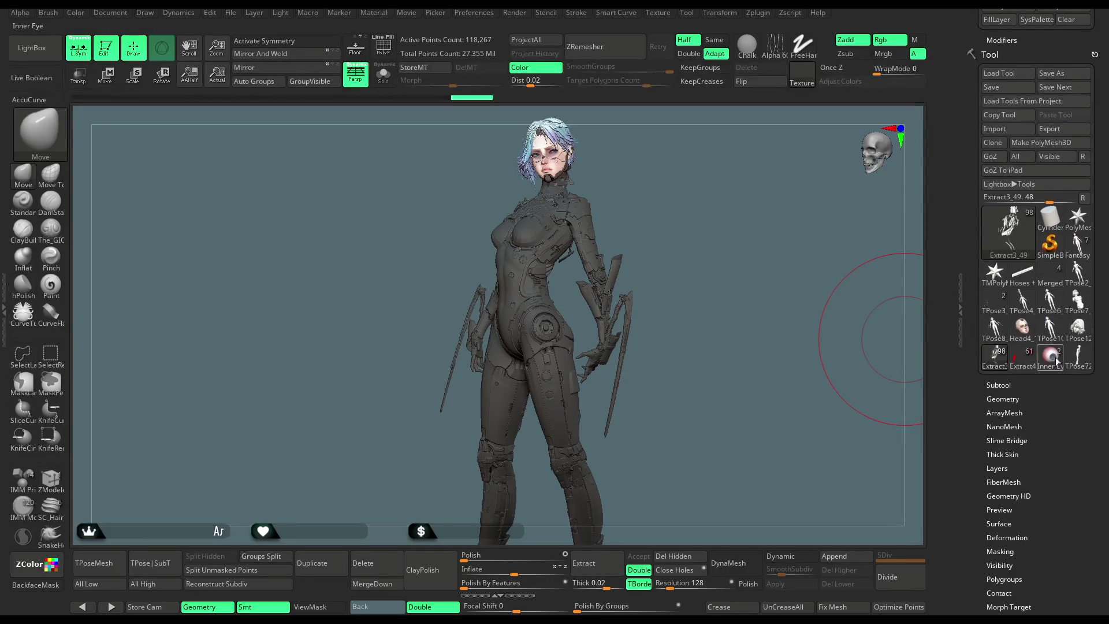
Switch to the TPose72_PM3D_Sphere3D1 model, clear its mask and frame the hips and legs.
left_click(1048, 353)
mouse_move(690, 210)
left_mouse_down()
mouse_move(706, 263)
mouse_move(737, 248)
mouse_move(730, 197)
mouse_move(708, 202)
left_mouse_up()
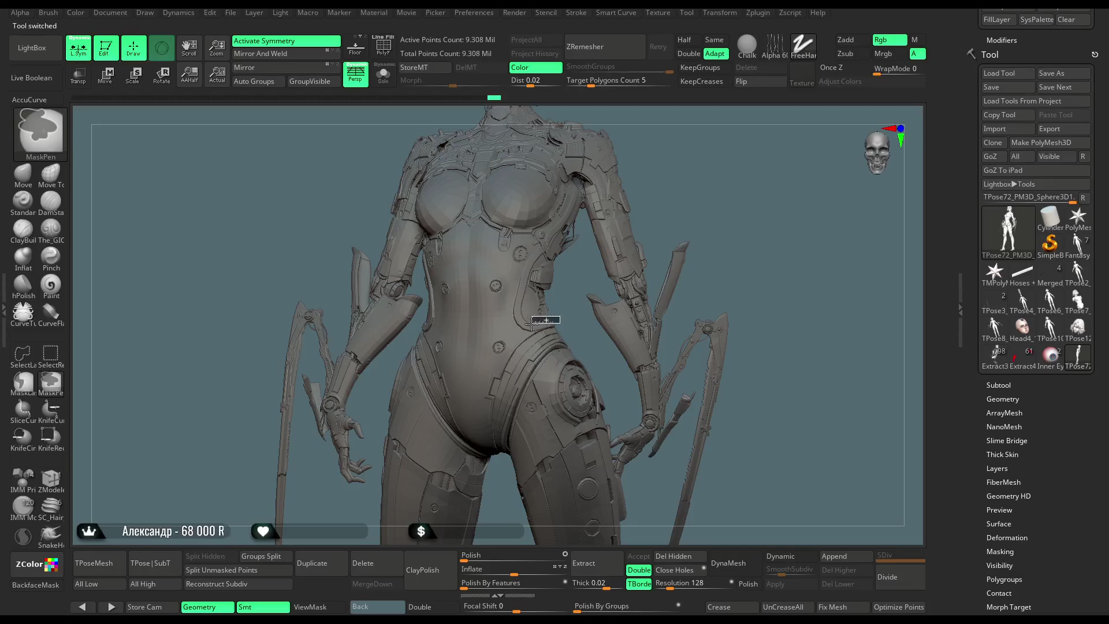
left_click_drag(489, 420, 490, 421, "ctrl")
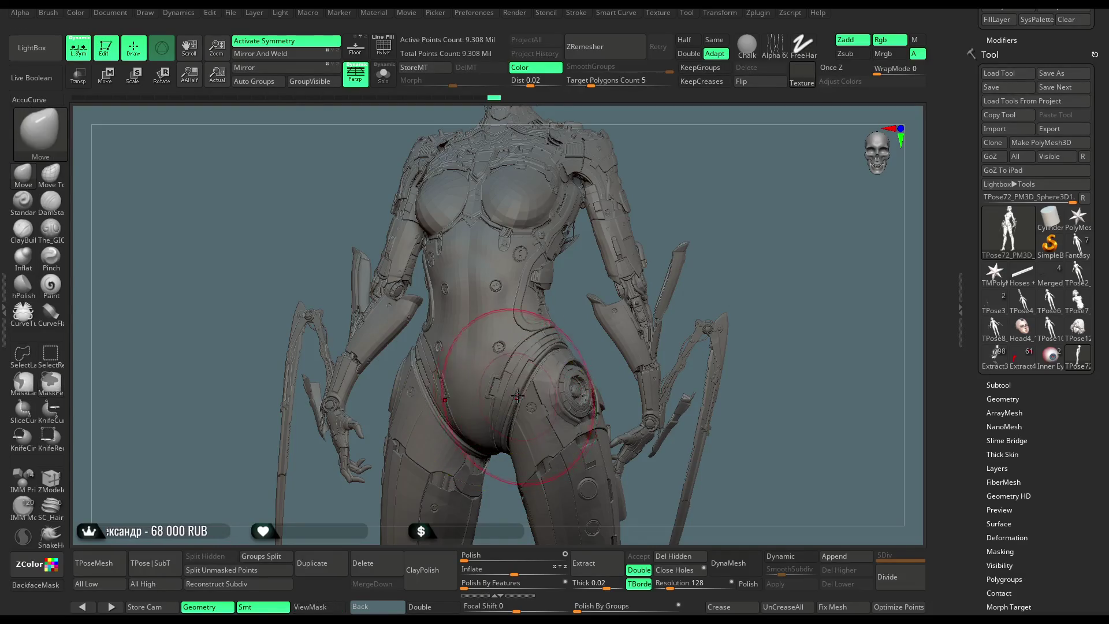
left_click_drag(720, 207, 643, 216)
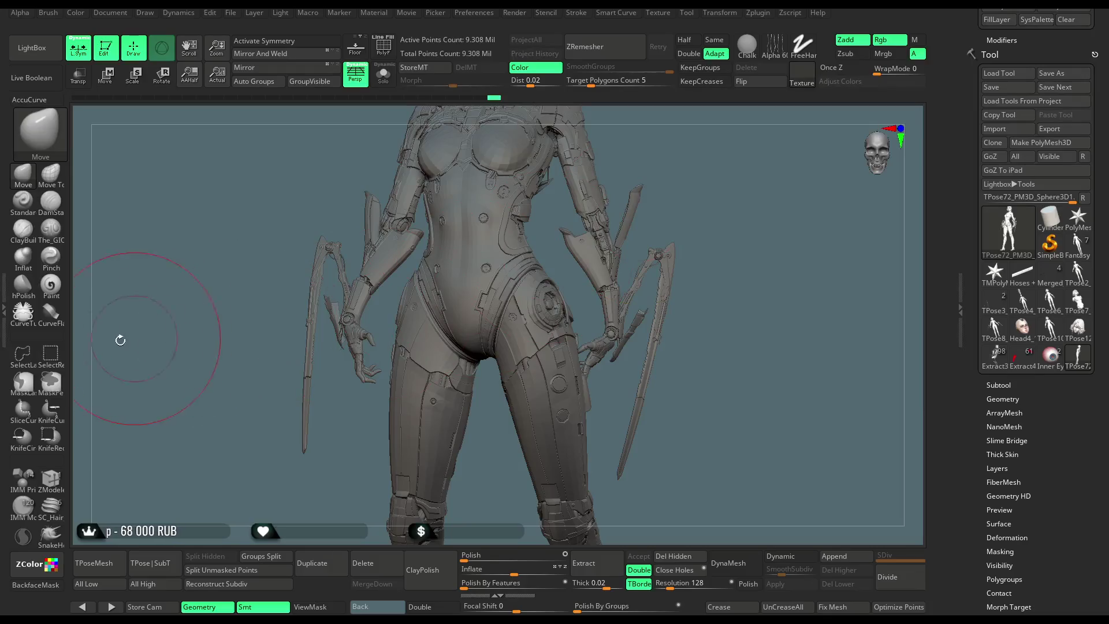
Select the MaskLasso brush and mask both thighs and the hip area.
left_click(29, 394)
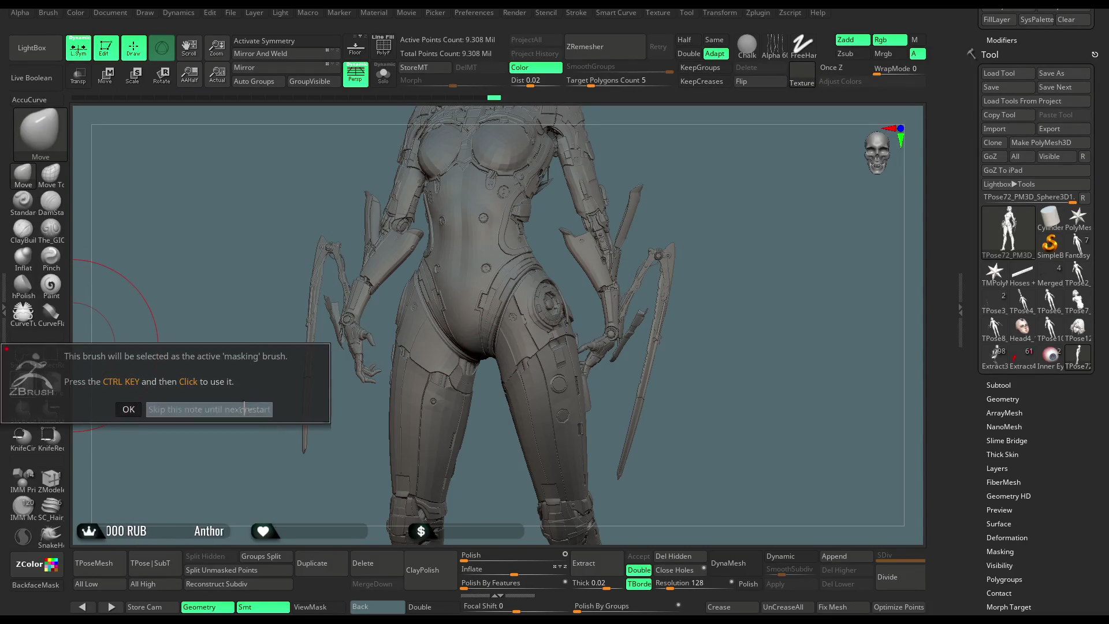
left_click(129, 409)
left_click(264, 40)
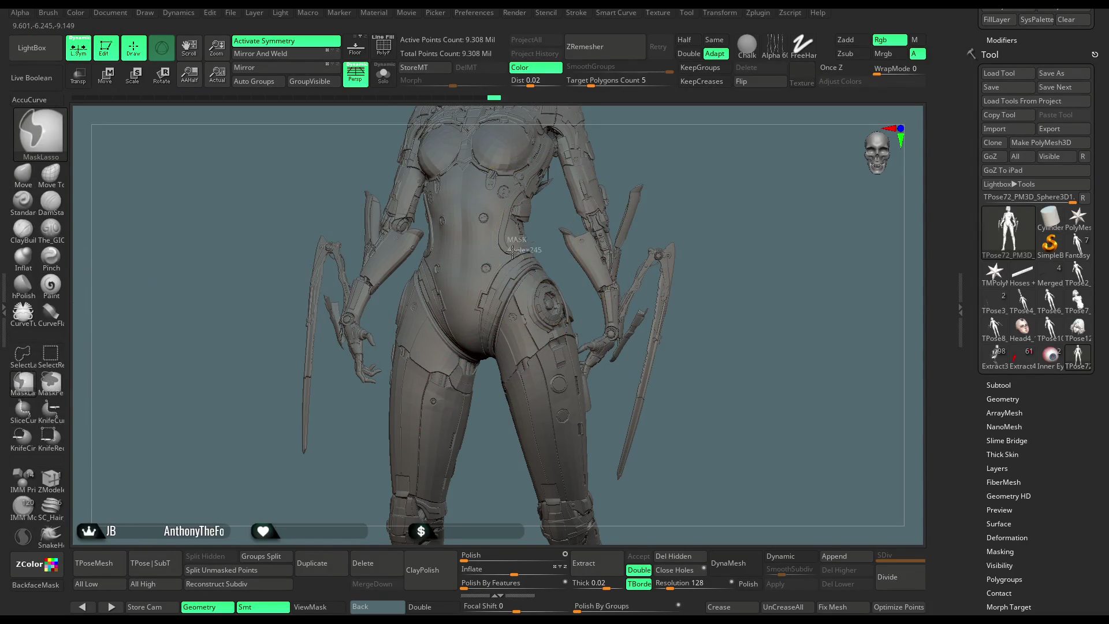
left_click_drag(516, 479, 563, 468)
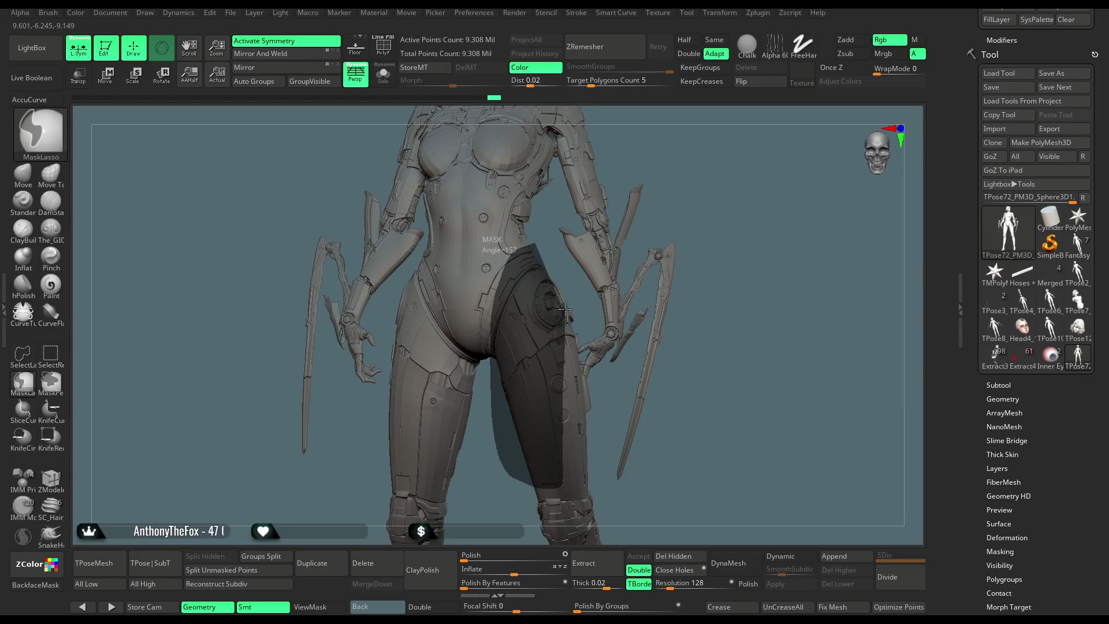
left_click_drag(576, 274, 575, 275, "ctrl")
mouse_move(701, 181)
left_mouse_down()
mouse_move(687, 191)
mouse_move(716, 200)
mouse_move(554, 312)
left_mouse_up()
key("ctrl")
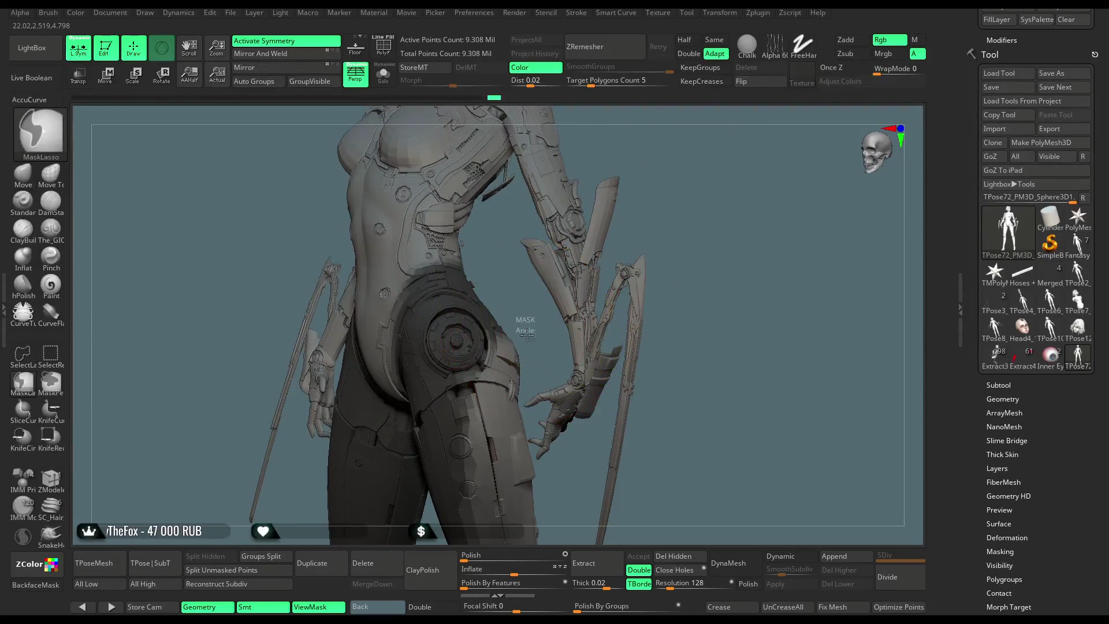
mouse_move(528, 380)
left_mouse_down("ctrl")
mouse_move(471, 405)
mouse_move(456, 309)
mouse_move(523, 300)
left_mouse_up("ctrl")
mouse_move(656, 213)
left_mouse_down()
mouse_move(705, 186)
mouse_move(673, 168)
mouse_move(678, 230)
mouse_move(615, 234)
left_mouse_up()
Hide the small hand polygroups and their mirrored counterparts.
left_click(53, 348)
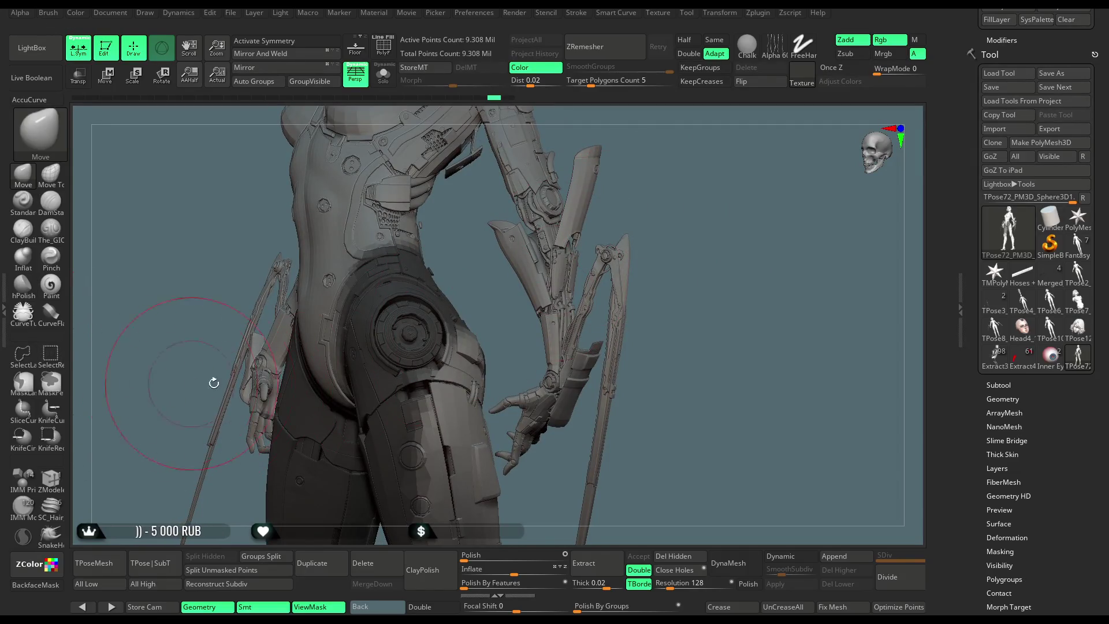
left_click(519, 445, "ctrl+shift")
left_click_drag(723, 200, 726, 254, "ctrl+shift")
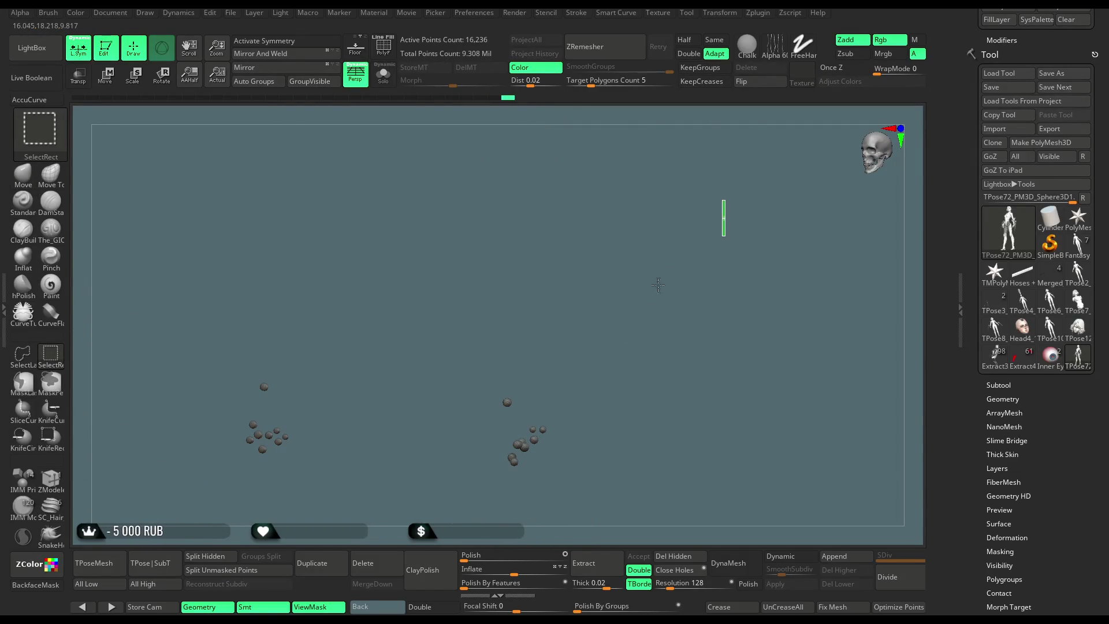
left_click(657, 284, "ctrl+shift")
left_click(522, 447, "ctrl+alt+shift")
left_click(511, 403, "ctrl+alt+shift")
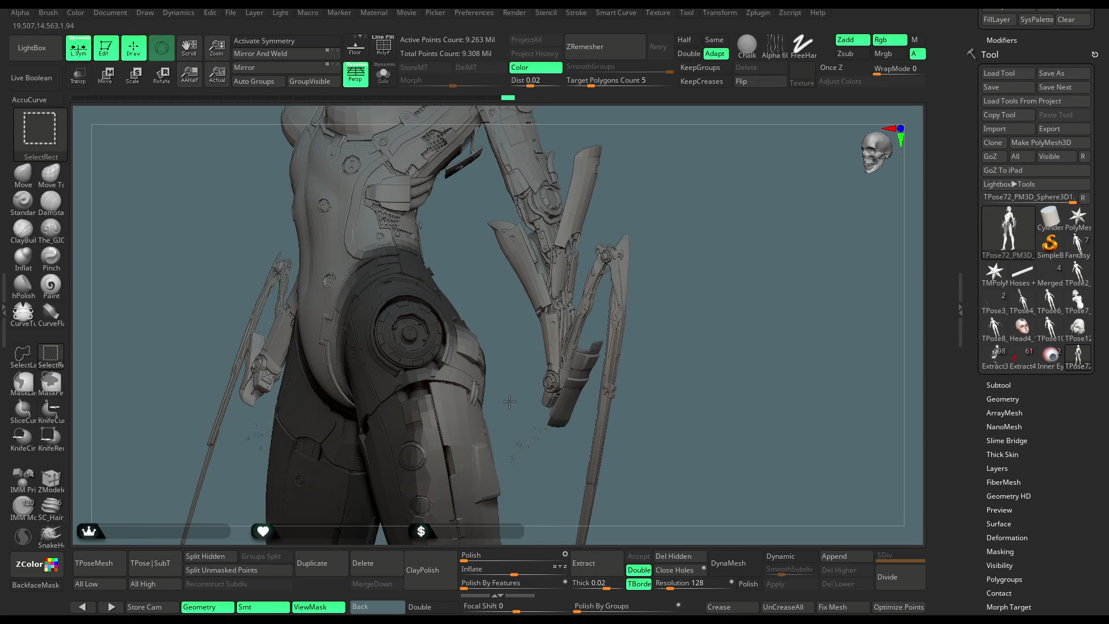
left_click(510, 406, "ctrl+alt+shift")
mouse_move(686, 252)
left_mouse_down()
mouse_move(688, 198)
mouse_move(701, 218)
mouse_move(683, 244)
mouse_move(670, 223)
mouse_move(670, 243)
left_mouse_up()
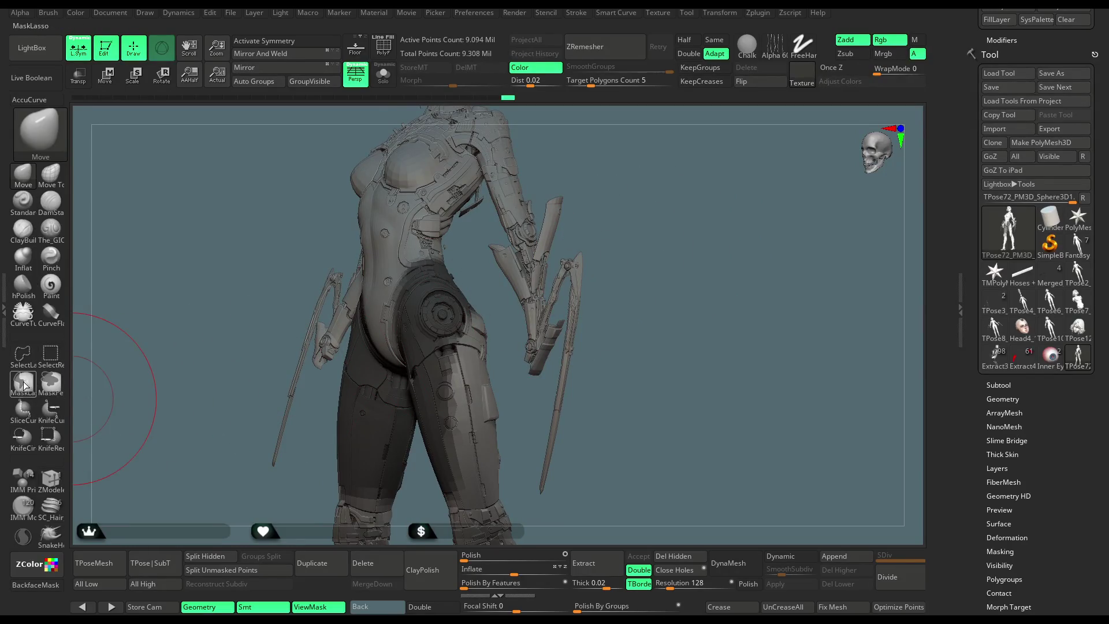
Lasso-mask the hips and thighs, then continue the mask down the lower legs to the boots.
key("ctrl")
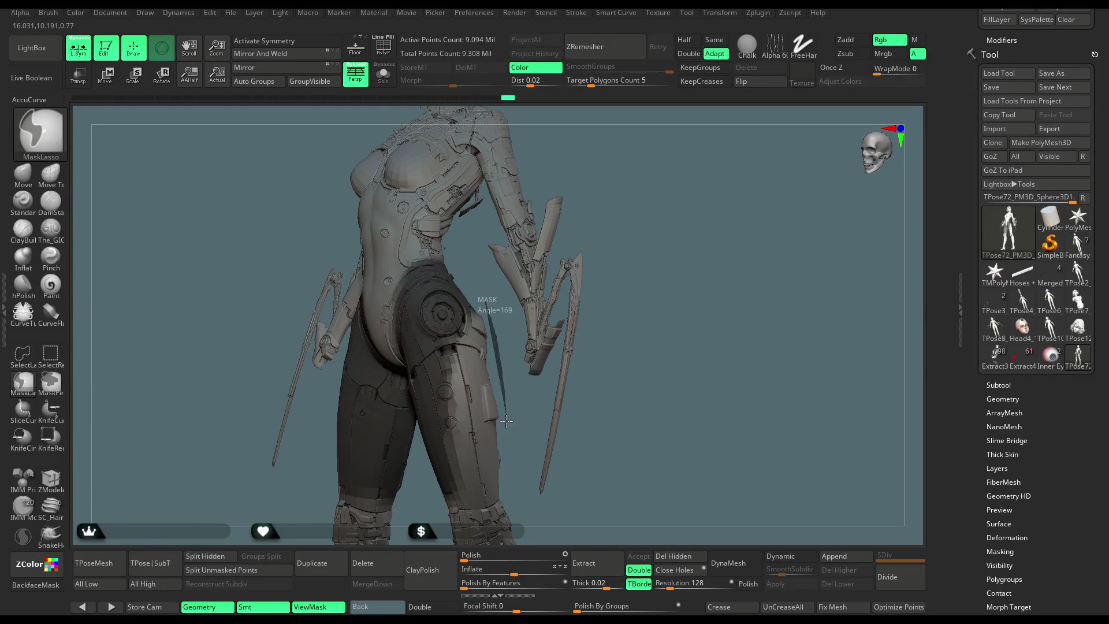
left_click_drag(443, 508, 443, 326, "ctrl")
left_click_drag(478, 282, 478, 283, "ctrl")
left_click_drag(554, 404, 552, 292, "alt")
left_click_drag(489, 313, 500, 348, "ctrl")
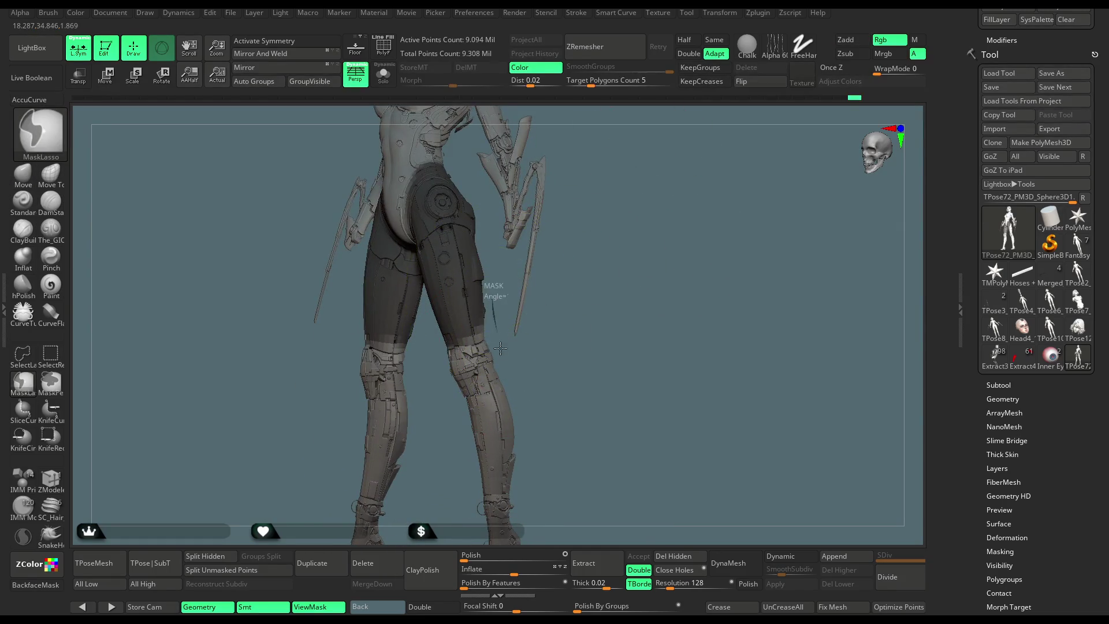
left_click_drag(502, 505, 501, 507, "ctrl")
mouse_move(594, 322)
left_mouse_down("alt")
mouse_move(589, 310)
mouse_move(520, 337)
left_mouse_up("alt")
left_click_drag(446, 442, 448, 445, "ctrl")
From a front view, add the left leg and lower leg to the mask.
mouse_move(544, 272)
left_mouse_down()
mouse_move(508, 318)
mouse_move(587, 280)
mouse_move(567, 309)
mouse_move(571, 384)
mouse_move(570, 311)
mouse_move(583, 309)
mouse_move(577, 405)
mouse_move(605, 240)
mouse_move(532, 268)
left_mouse_up()
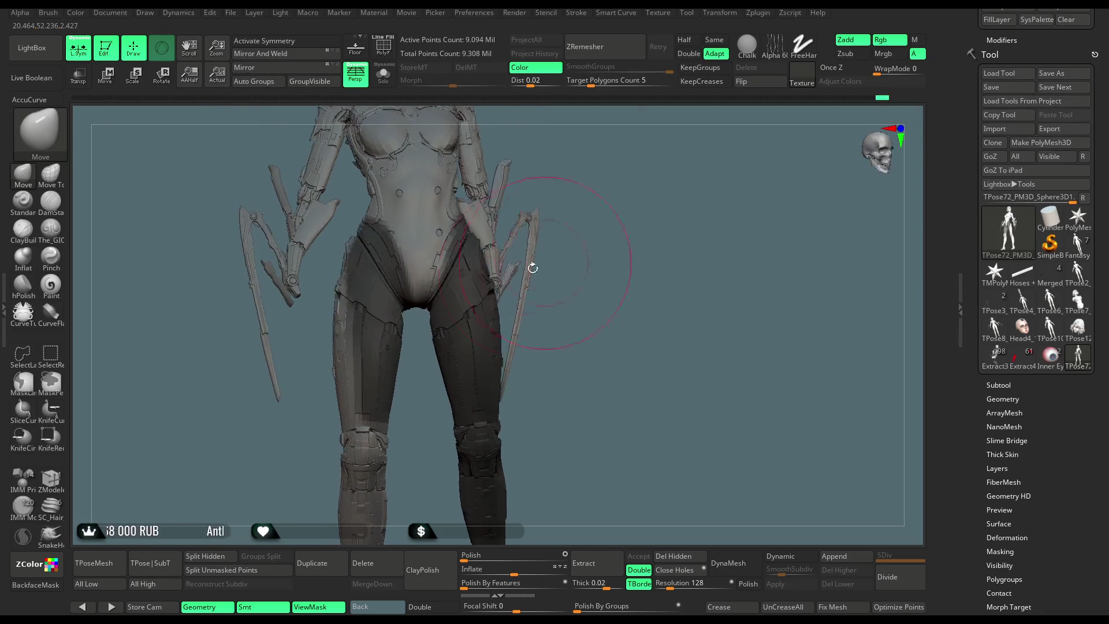
key("ctrl")
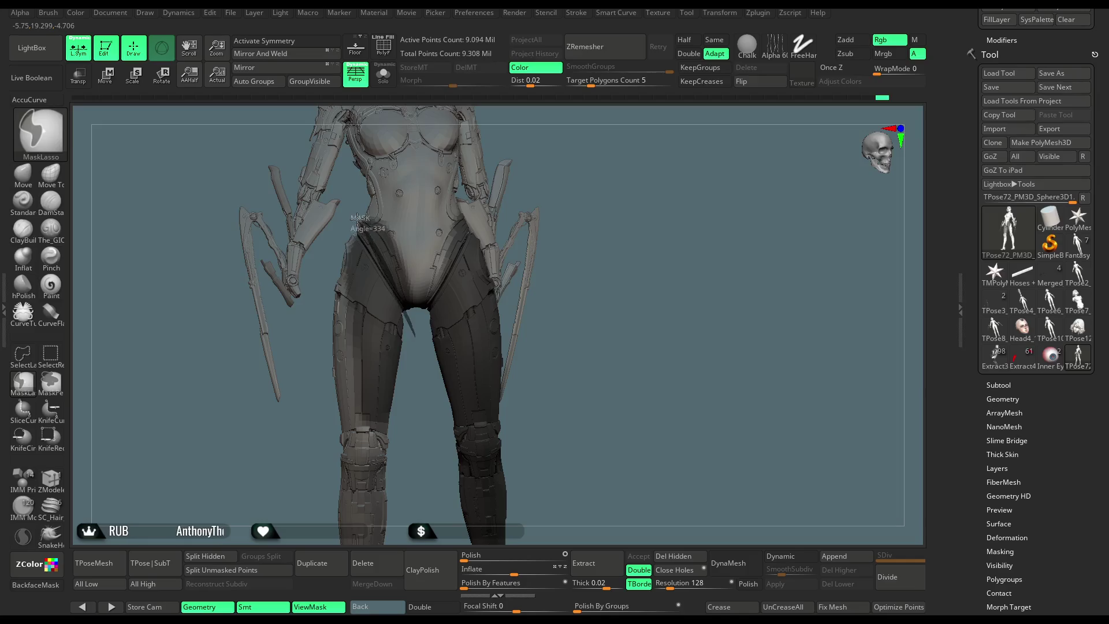
mouse_move(325, 246)
left_mouse_down("ctrl")
mouse_move(315, 341)
mouse_move(369, 491)
mouse_move(419, 329)
left_mouse_up("ctrl")
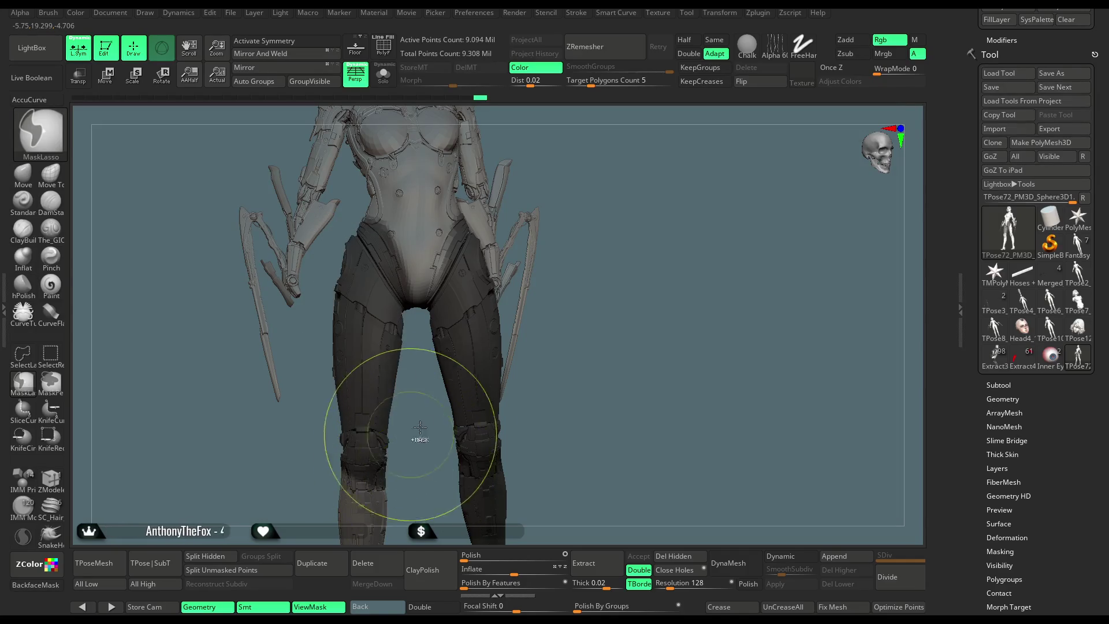
left_click_drag(575, 345, 544, 283, "alt")
mouse_move(425, 312)
left_mouse_down("ctrl")
mouse_move(333, 439)
mouse_move(369, 256)
mouse_move(381, 257)
left_mouse_up("ctrl")
mouse_move(635, 144)
left_mouse_down("alt")
mouse_move(635, 295)
mouse_move(668, 244)
mouse_move(464, 310)
left_mouse_up("alt")
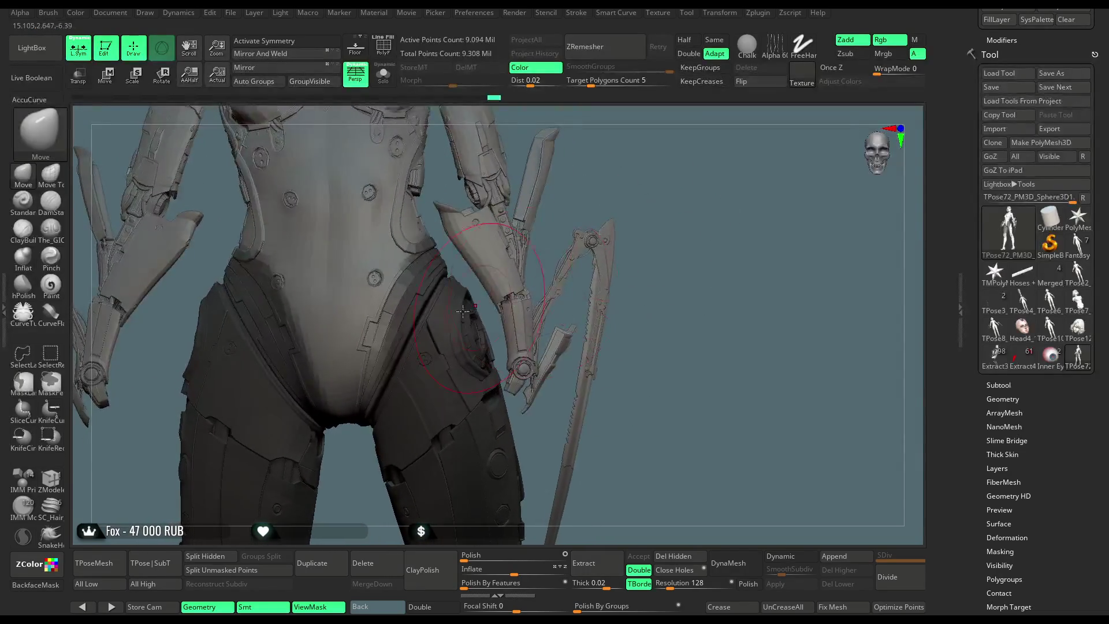
key("ctrl")
Add the pelvis, waist and right hip to the mask.
mouse_move(422, 240)
left_mouse_down("ctrl")
mouse_move(347, 254)
mouse_move(323, 399)
mouse_move(462, 404)
mouse_move(485, 248)
left_mouse_up("ctrl")
left_click_drag(637, 228, 671, 220)
mouse_move(737, 183)
left_mouse_down()
mouse_move(597, 258)
mouse_move(618, 353)
mouse_move(603, 278)
left_mouse_up()
mouse_move(597, 372)
left_mouse_down("ctrl")
mouse_move(635, 346)
mouse_move(595, 237)
mouse_move(611, 272)
left_mouse_up("ctrl")
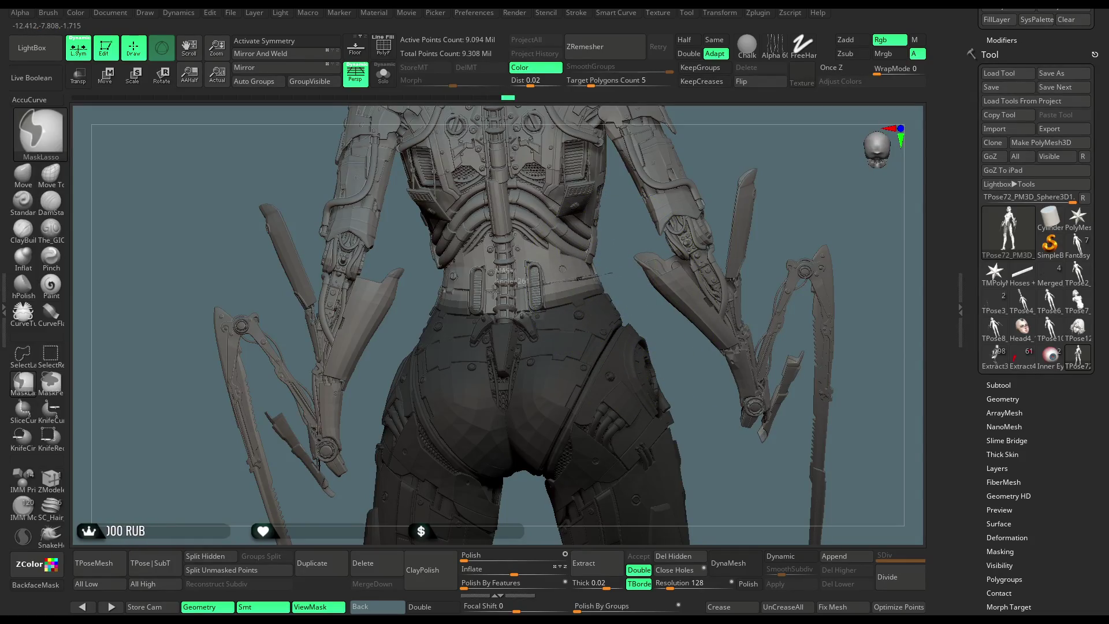
left_click_drag(411, 309, 416, 306, "ctrl")
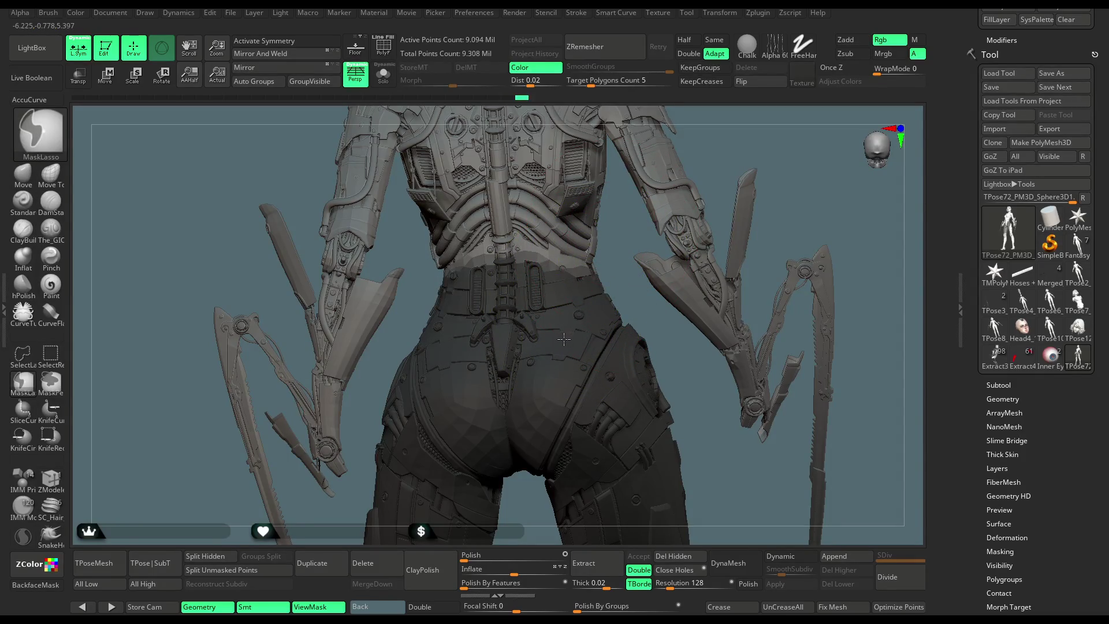
Mask the upper torso down to the waist and blur the mask edge there.
mouse_move(744, 161)
left_mouse_down()
mouse_move(710, 153)
mouse_move(750, 155)
mouse_move(705, 154)
mouse_move(663, 188)
left_mouse_up()
mouse_move(508, 225)
left_mouse_down("ctrl")
mouse_move(416, 369)
mouse_move(502, 231)
left_mouse_up("ctrl")
mouse_move(477, 310)
left_mouse_down("ctrl")
mouse_move(578, 213)
mouse_move(439, 191)
left_mouse_up("ctrl")
left_click_drag(722, 242, 505, 358)
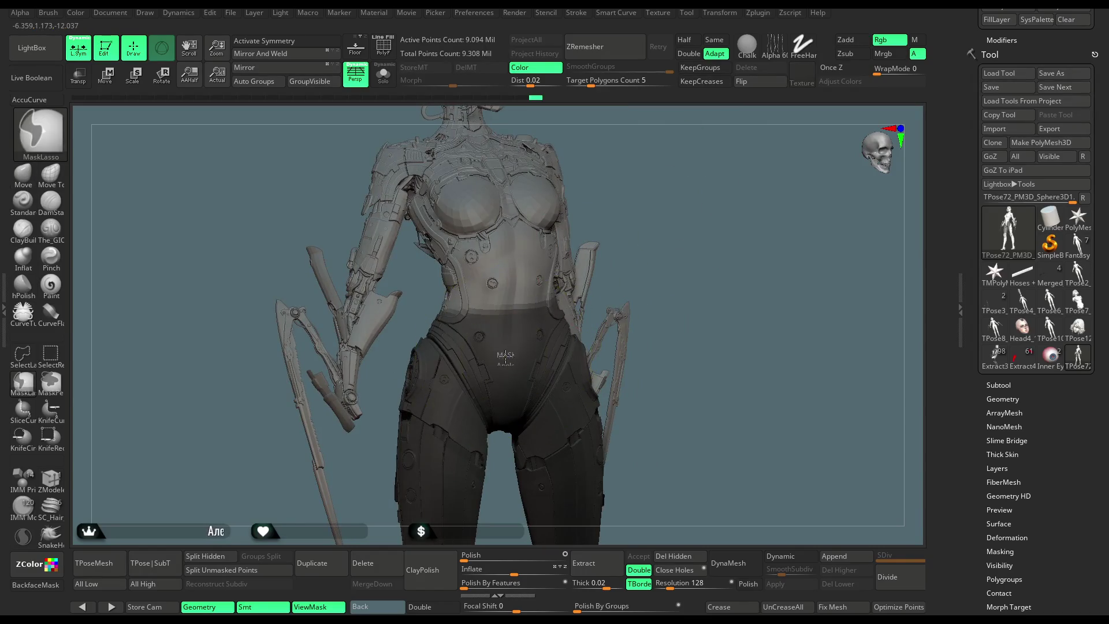
left_click(505, 359, "ctrl")
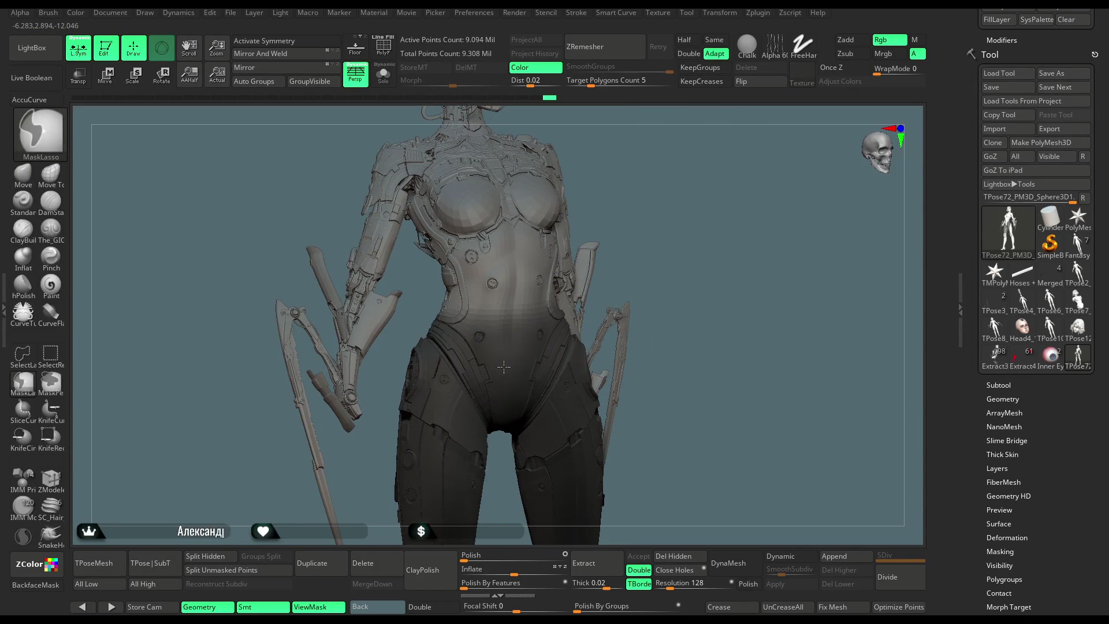
Switch to the Move brush (B, M, V) and reshape the hips while orbiting the figure.
key("b")
key("m")
key("v")
left_click_drag(693, 300, 574, 190)
right_click_drag(573, 191, 566, 216)
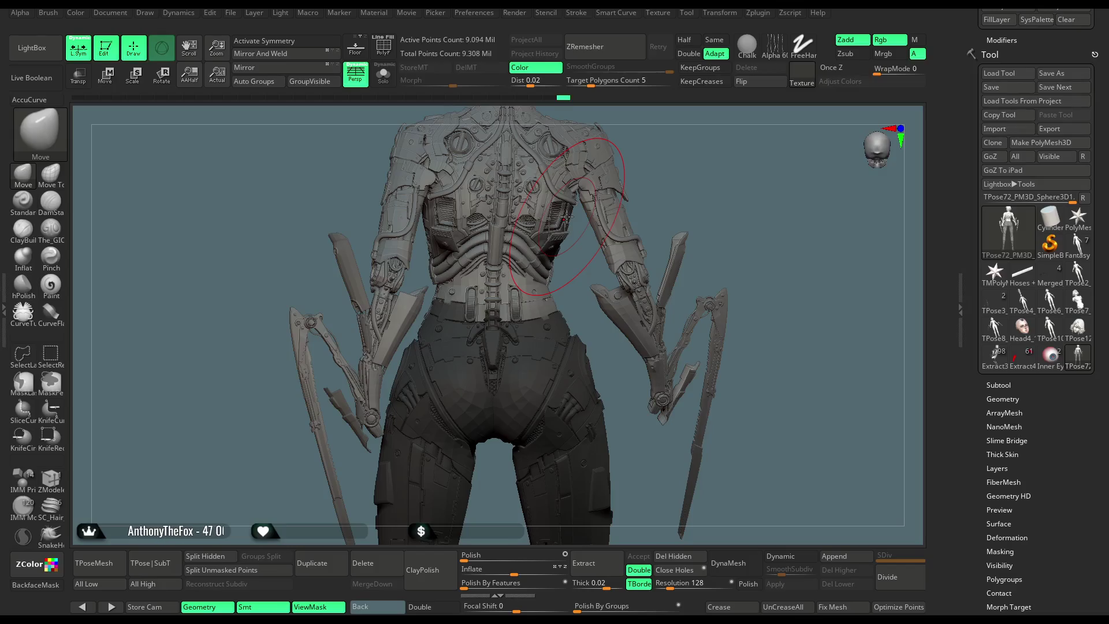
mouse_move(709, 186)
left_mouse_down()
mouse_move(782, 210)
mouse_move(763, 194)
left_mouse_up()
key("ctrl")
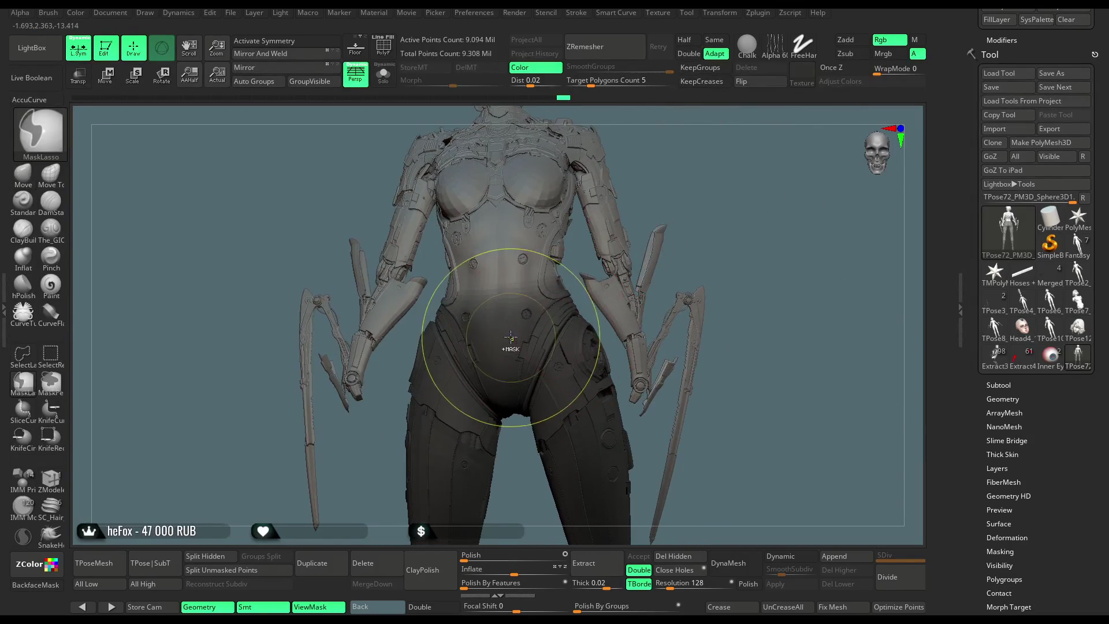
mouse_move(717, 248)
left_mouse_down()
mouse_move(730, 240)
mouse_move(722, 203)
mouse_move(700, 208)
mouse_move(716, 237)
mouse_move(687, 224)
left_mouse_up()
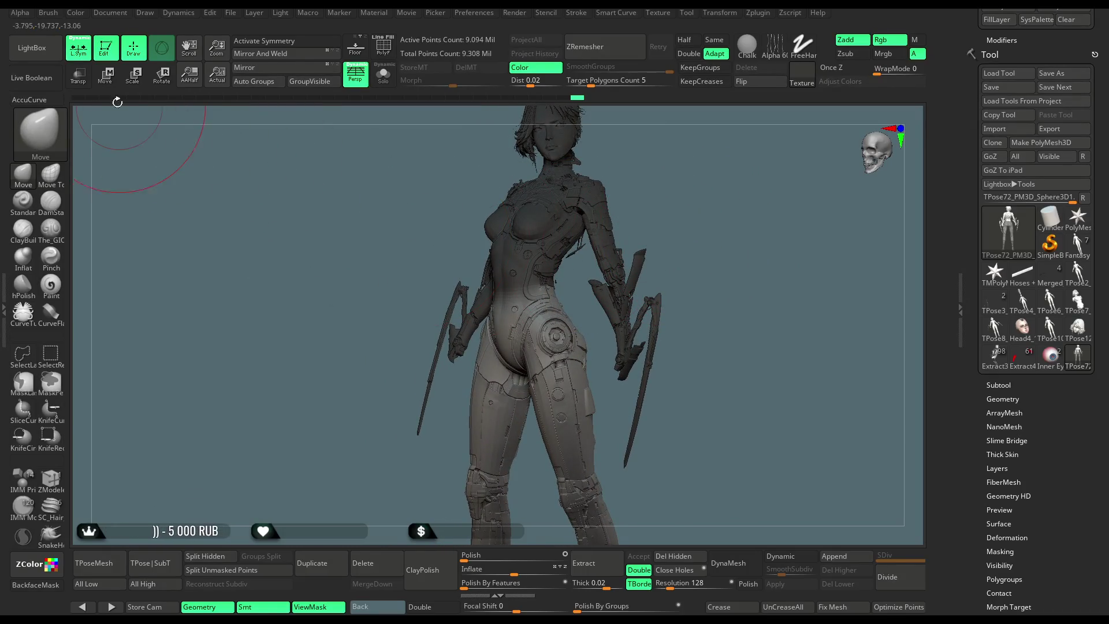
Nudge the hip section into place with the Transpose move gizmo.
key("w")
mouse_move(358, 195)
left_mouse_down()
mouse_move(578, 188)
mouse_move(511, 226)
mouse_move(509, 424)
mouse_move(512, 323)
mouse_move(519, 338)
left_mouse_up()
left_click_drag(681, 185, 601, 300, "alt")
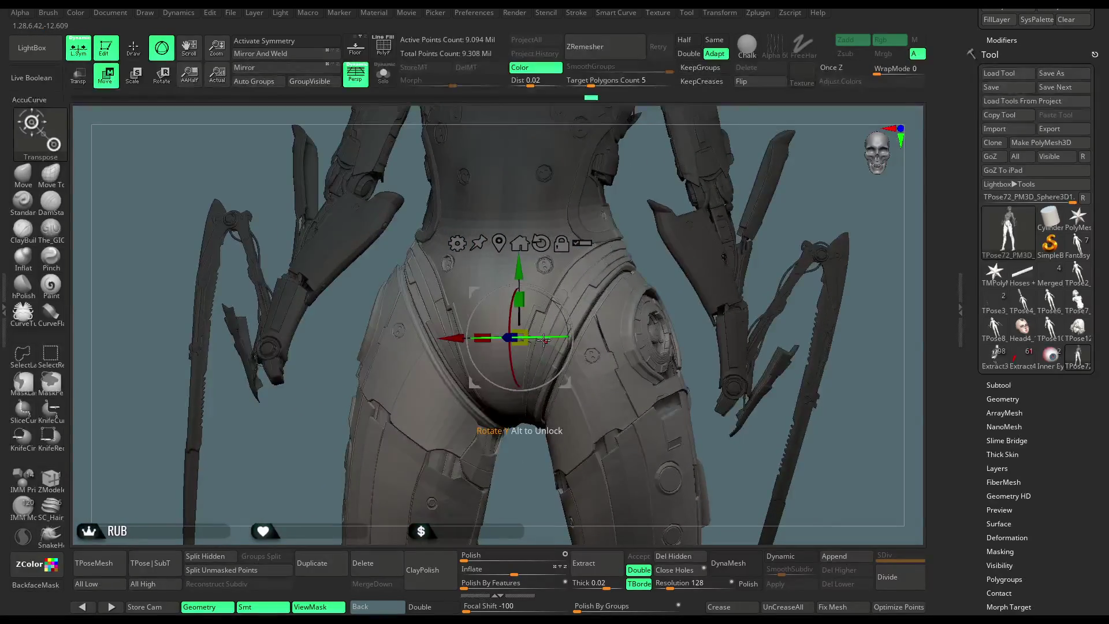
mouse_move(545, 337)
left_mouse_down()
mouse_move(535, 338)
mouse_move(548, 336)
left_mouse_up()
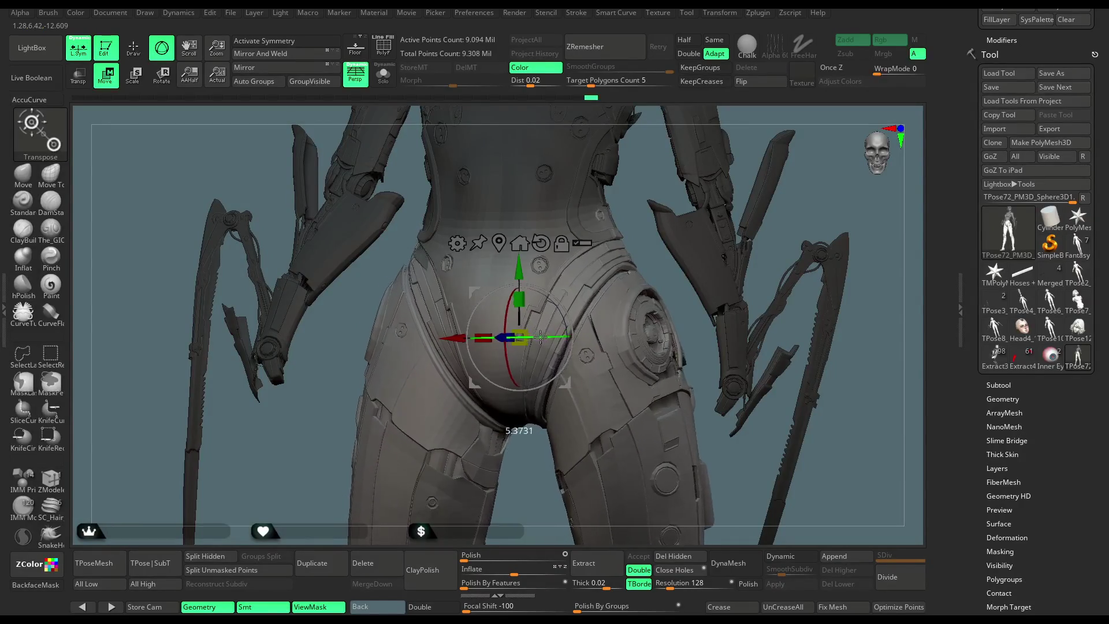
Switch to the Extract3_49 model and frame its lower legs.
key("q")
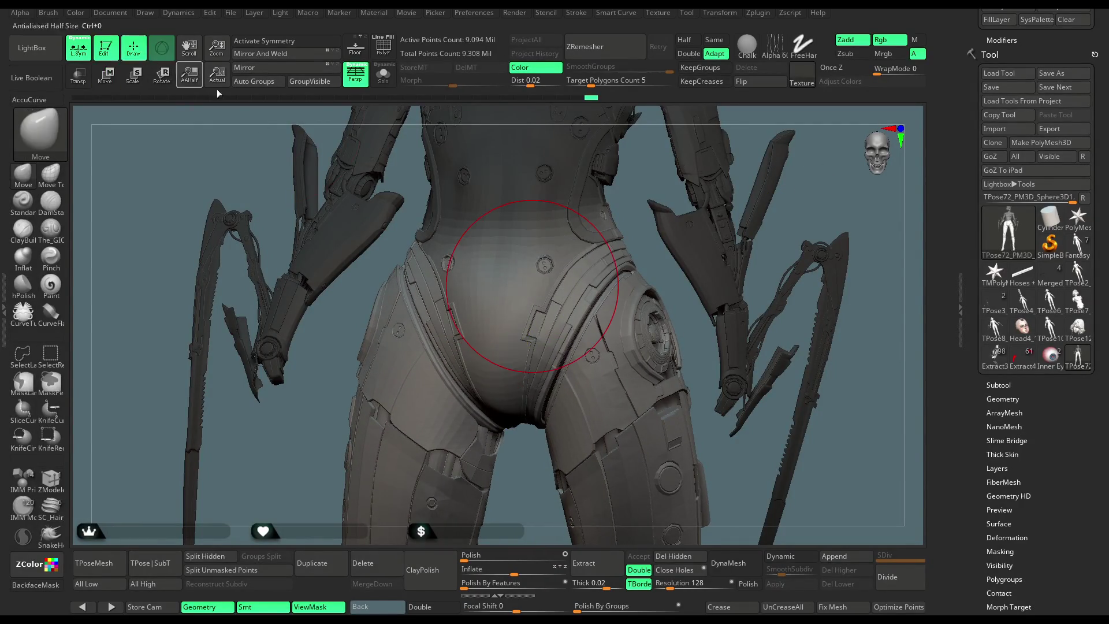
left_click(995, 356)
mouse_move(837, 375)
left_mouse_down("alt")
mouse_move(808, 323)
mouse_move(844, 272)
mouse_move(762, 255)
mouse_move(685, 310)
mouse_move(759, 301)
mouse_move(918, 252)
left_mouse_up("alt")
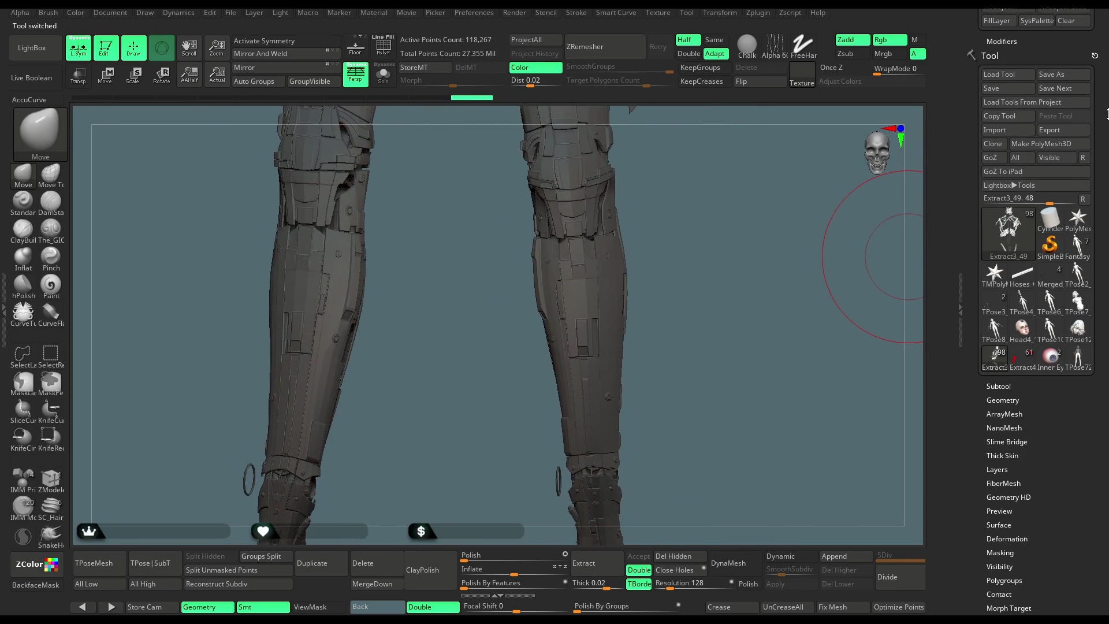
Set the model colour to light grey 197.
scroll(1102, 218, "up", 5)
left_click_drag(1005, 138, 984, 116)
mouse_move(753, 376)
left_mouse_down("alt")
mouse_move(701, 223)
mouse_move(729, 222)
left_mouse_up("alt")
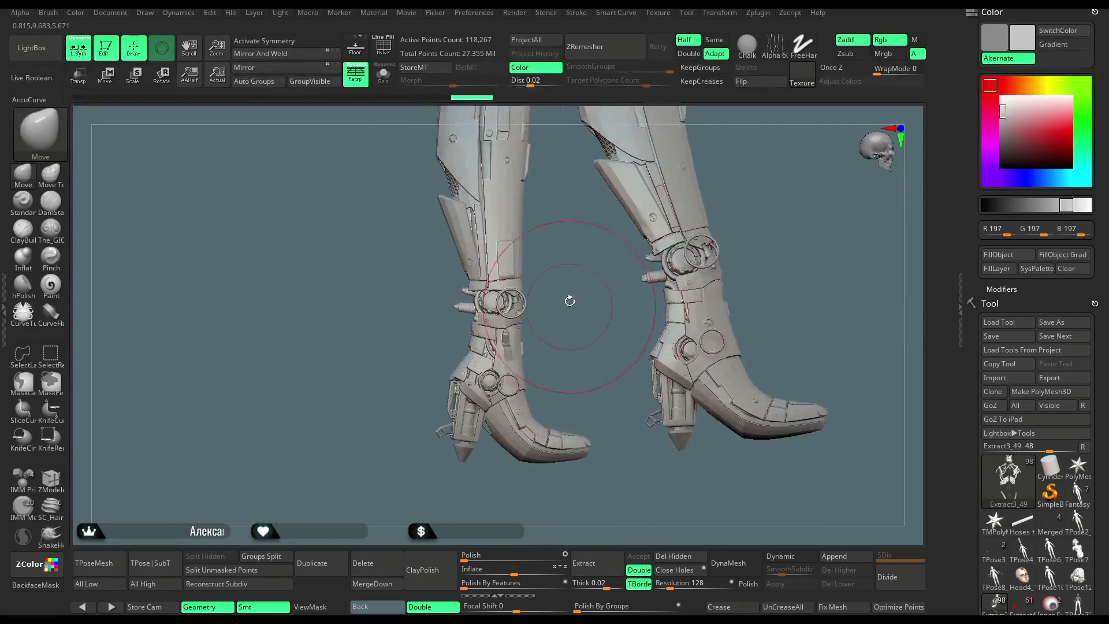
right_click_drag(569, 302, 570, 333, "ctrl")
Make HOSES_BODY_Light_high the active subtool and, in Solo, mask the upper two rings.
left_click(531, 440, "alt")
mouse_move(593, 383)
right_mouse_down("ctrl")
mouse_move(583, 323)
mouse_move(573, 428)
mouse_move(653, 116)
right_mouse_up("ctrl")
left_click(382, 74)
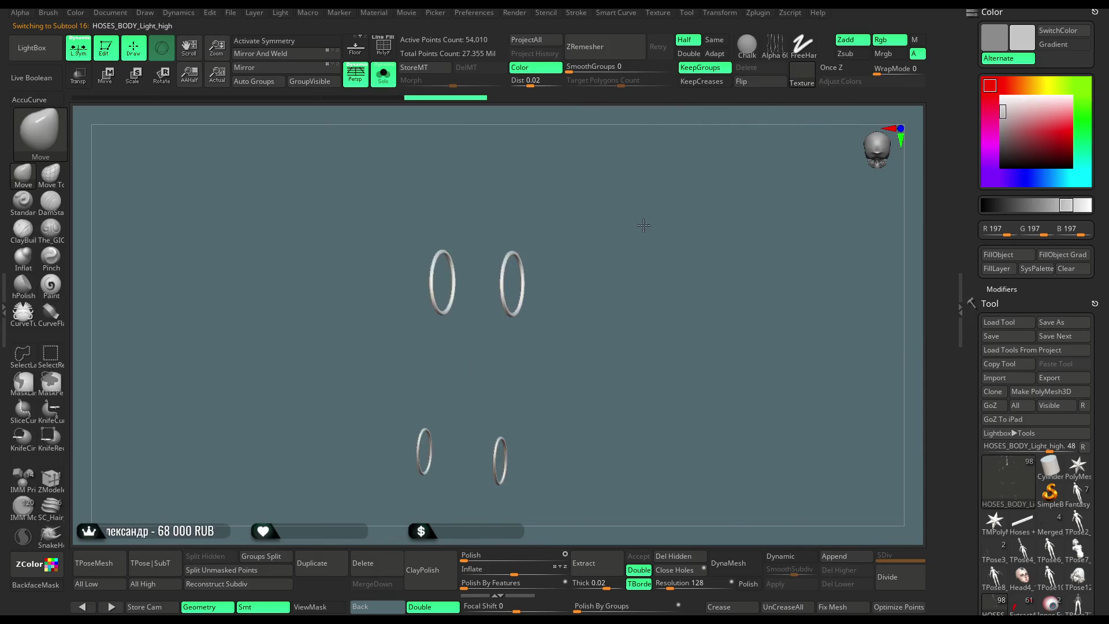
left_click_drag(590, 207, 375, 209, "ctrl")
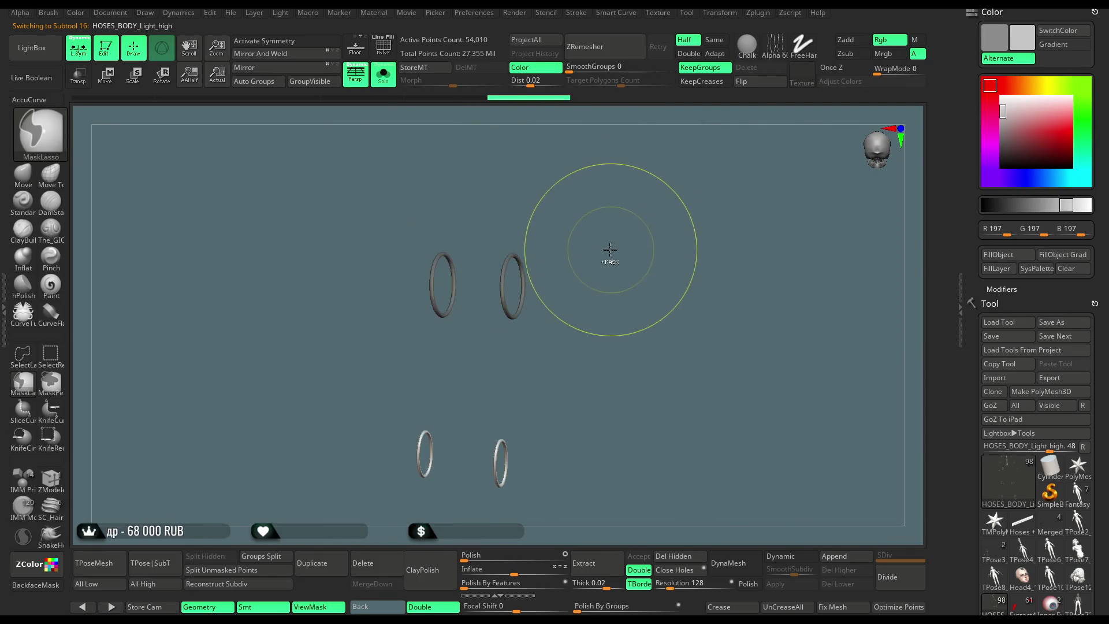
left_click(382, 74)
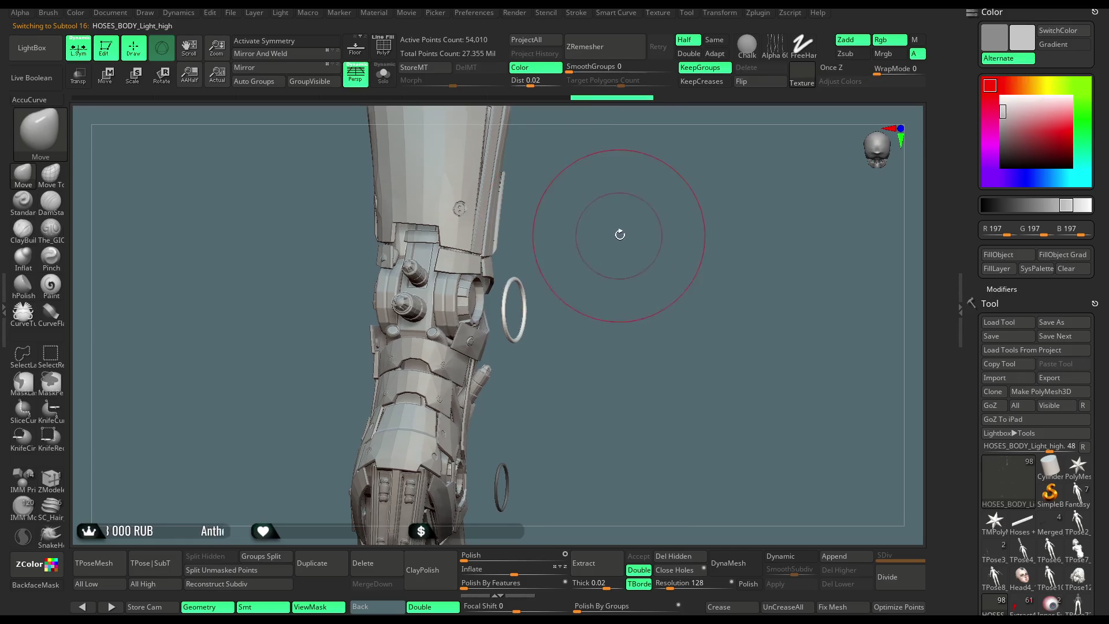
left_click_drag(620, 234, 542, 240)
Place the Transpose gizmo on the knee ring, slide it toward the socket, and check from several angles.
key("w")
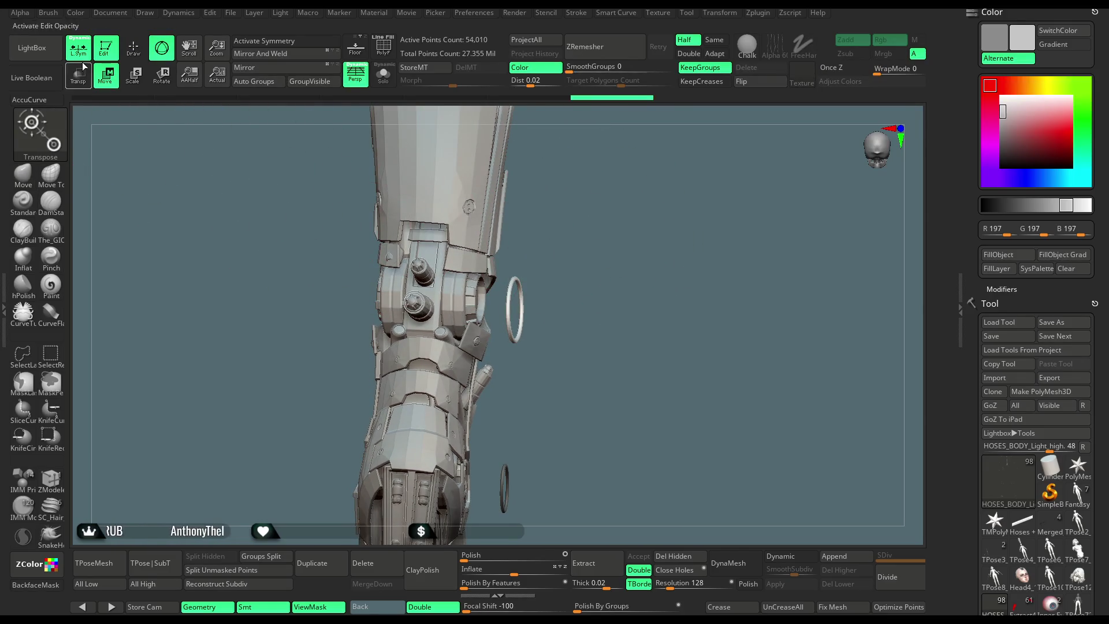
mouse_move(555, 311)
left_mouse_down()
mouse_move(645, 302)
mouse_move(749, 345)
left_mouse_up()
left_click(668, 317)
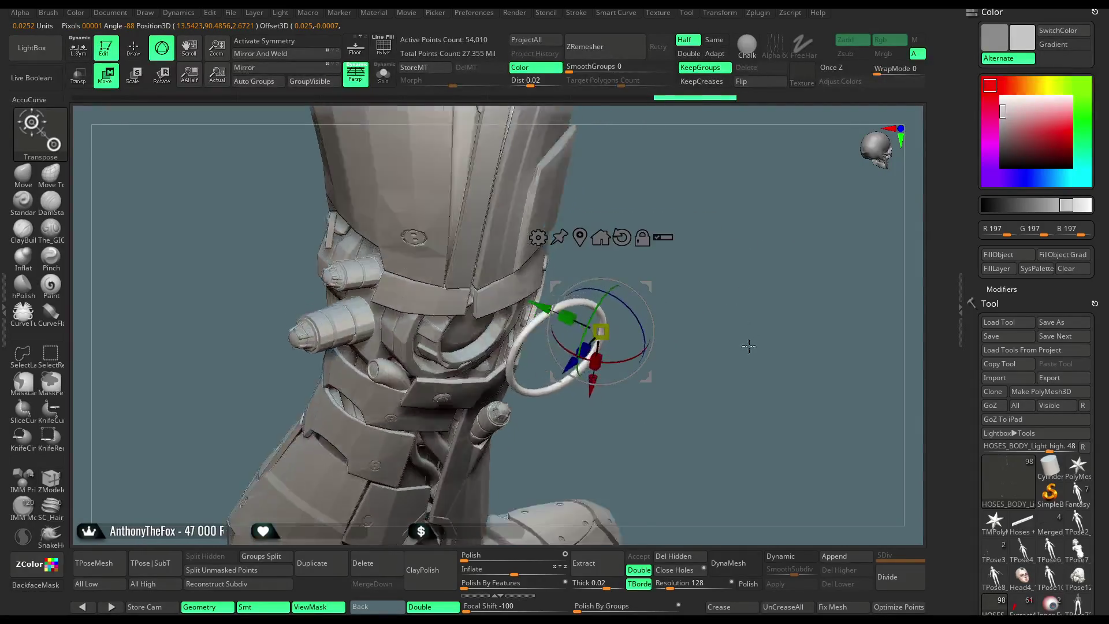
mouse_move(537, 349)
left_mouse_down()
mouse_move(490, 367)
mouse_move(508, 361)
left_mouse_up()
mouse_move(676, 174)
left_mouse_down()
mouse_move(688, 195)
mouse_move(678, 243)
mouse_move(408, 363)
mouse_move(378, 345)
left_mouse_up()
left_click_drag(582, 273, 519, 294)
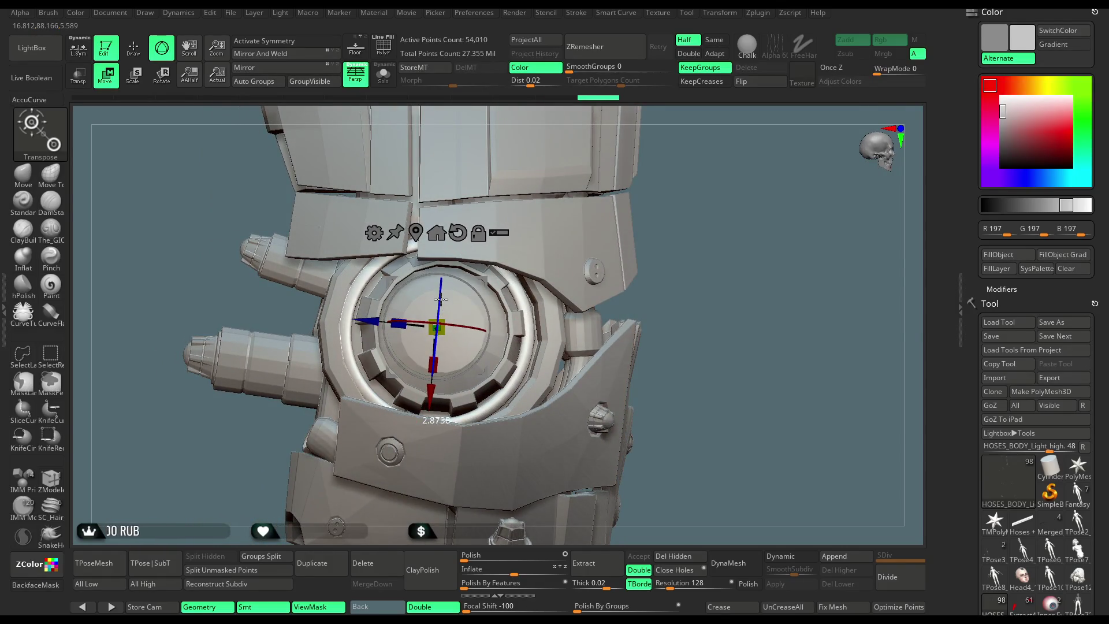
mouse_move(429, 299)
left_mouse_down()
mouse_move(563, 293)
mouse_move(496, 286)
mouse_move(446, 308)
left_mouse_up()
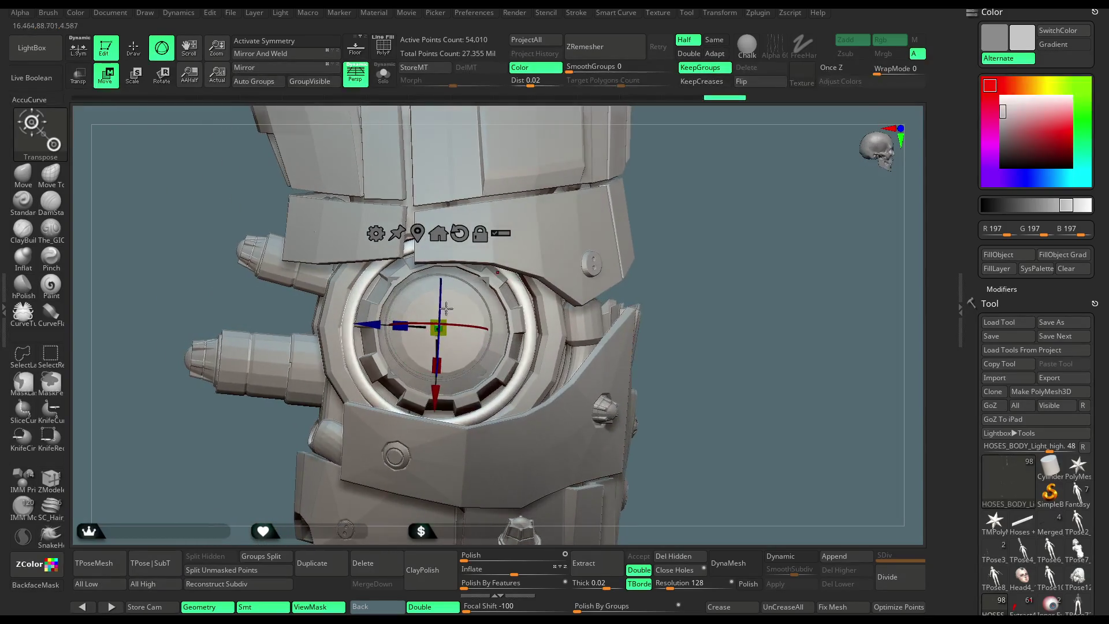
mouse_move(599, 258)
left_mouse_down()
mouse_move(705, 202)
mouse_move(837, 211)
left_mouse_up()
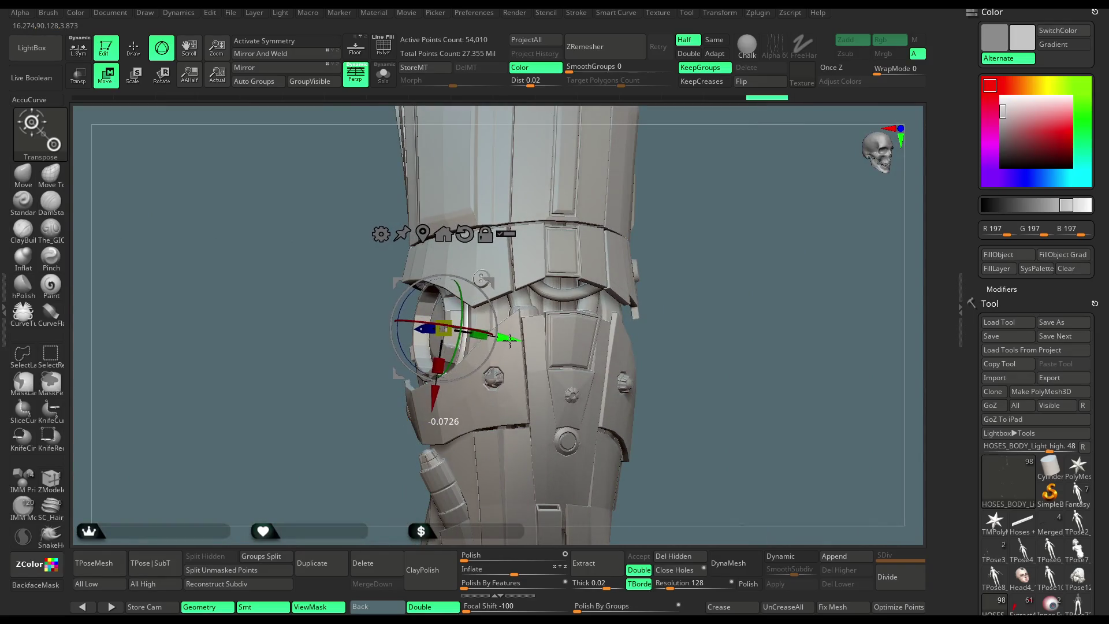
mouse_move(682, 234)
left_mouse_down()
mouse_move(676, 272)
mouse_move(669, 230)
mouse_move(700, 231)
mouse_move(685, 232)
left_mouse_up()
In Solo, mask the lower rings and invert the mask, leaving the upper-left ring movable.
key("ctrl+shift+s")
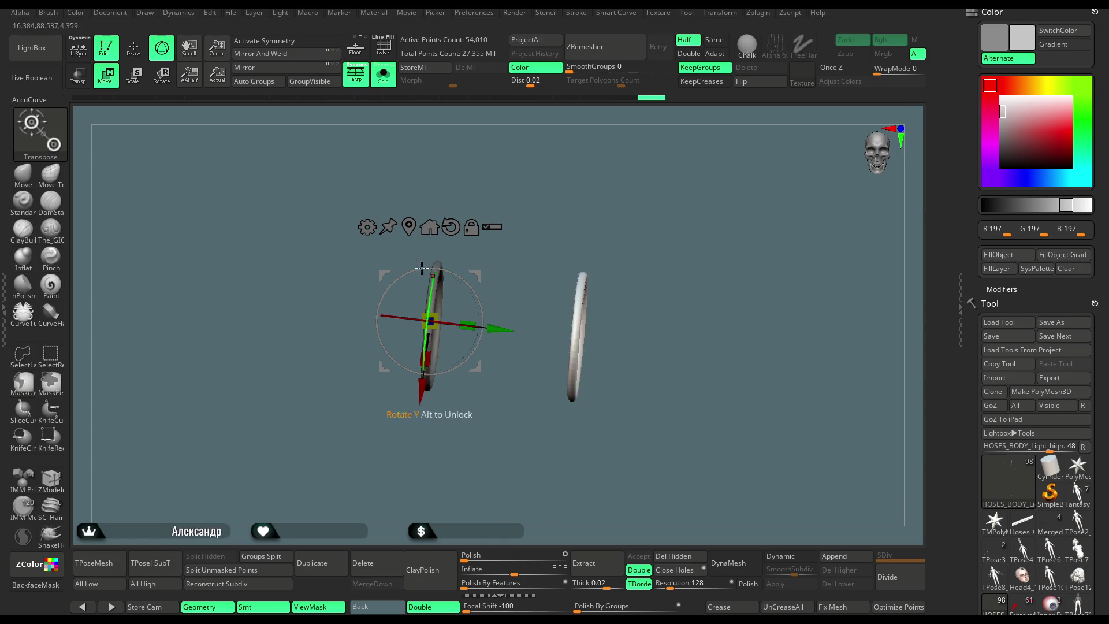
left_click(408, 226)
left_click(387, 81)
mouse_move(743, 228)
left_mouse_down()
mouse_move(698, 245)
mouse_move(669, 309)
mouse_move(577, 404)
left_mouse_up()
left_click_drag(809, 279, 728, 271)
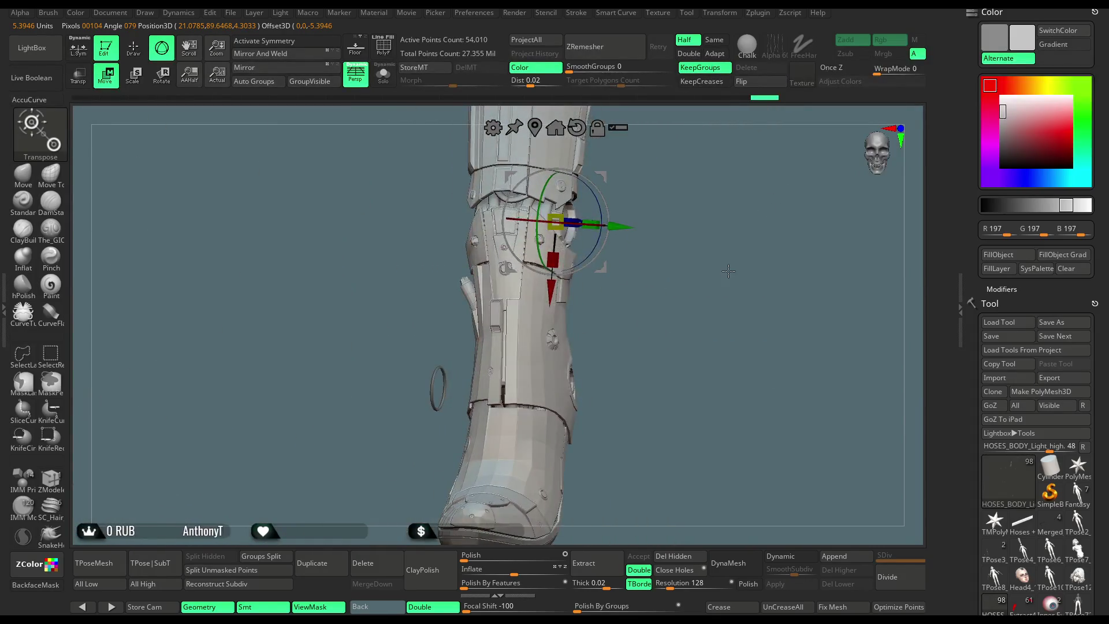
left_click(383, 74)
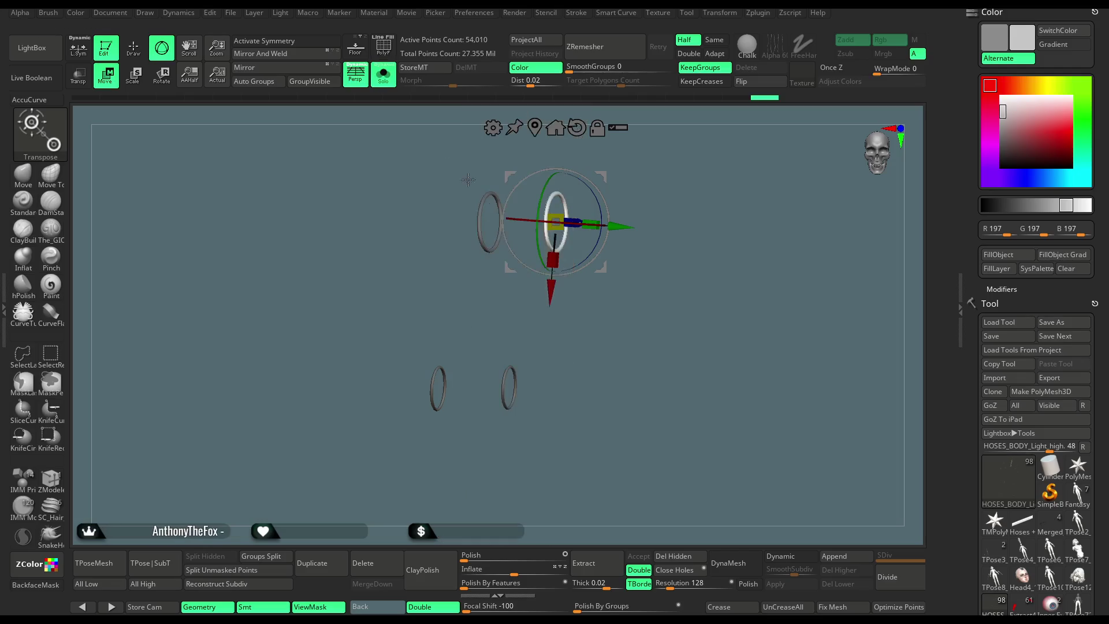
mouse_move(557, 335)
left_mouse_down("ctrl")
mouse_move(417, 331)
mouse_move(613, 354)
left_mouse_up("ctrl")
left_click(600, 361, "ctrl")
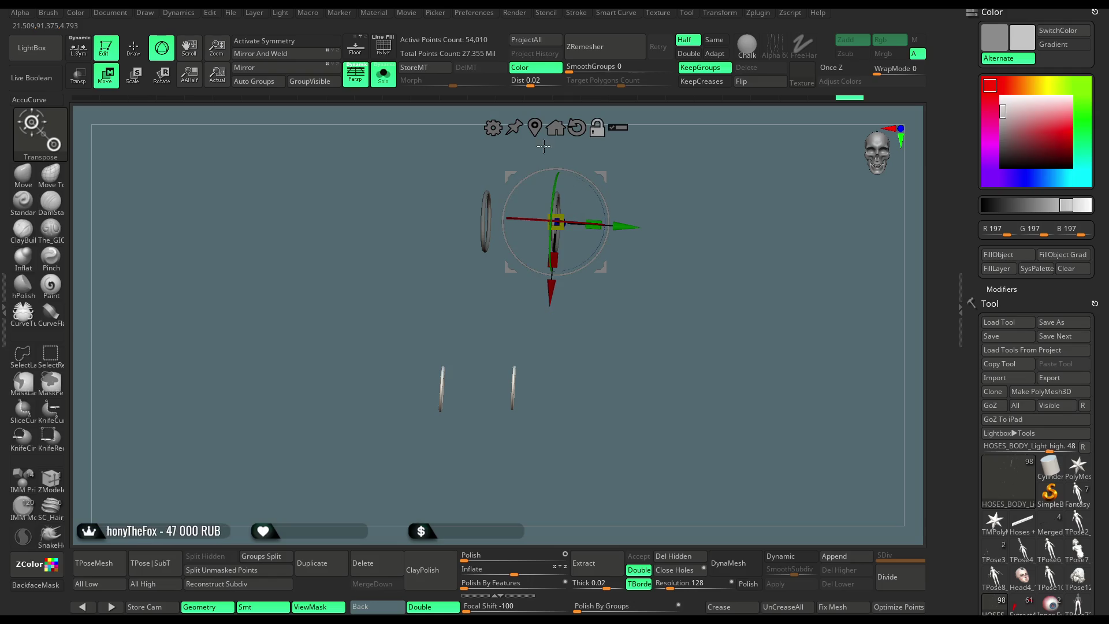
left_click(383, 73)
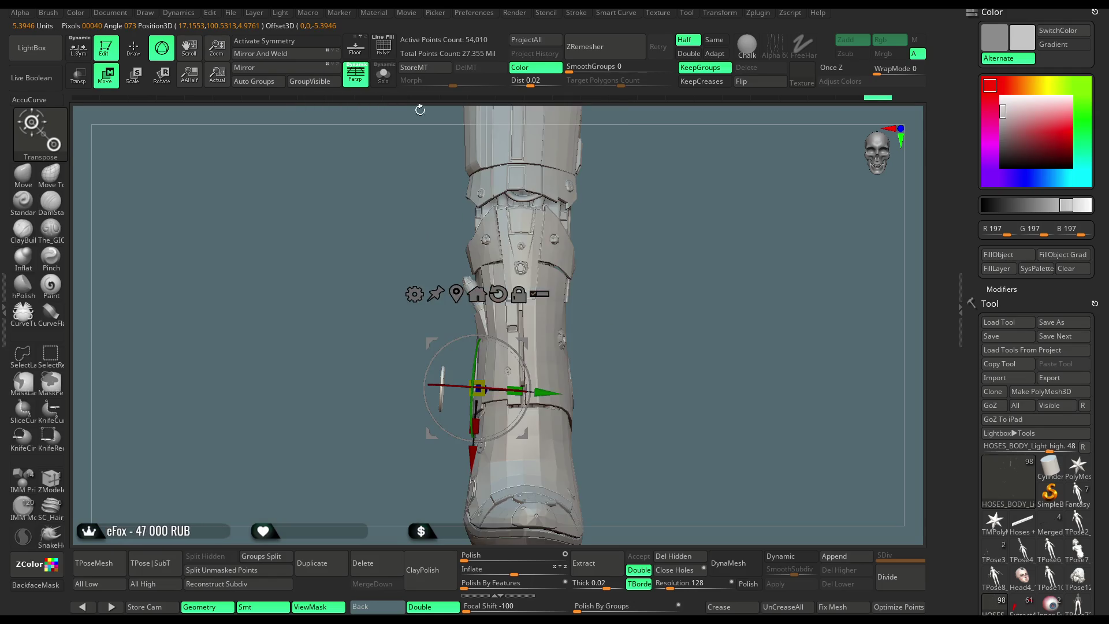
Move the ring sideways and raise it into the leg socket.
left_click_drag(539, 396, 617, 404)
mouse_move(683, 268)
left_mouse_down()
mouse_move(747, 269)
mouse_move(704, 267)
mouse_move(702, 294)
left_mouse_up()
mouse_move(616, 373)
left_mouse_down()
mouse_move(585, 374)
mouse_move(595, 320)
left_mouse_up()
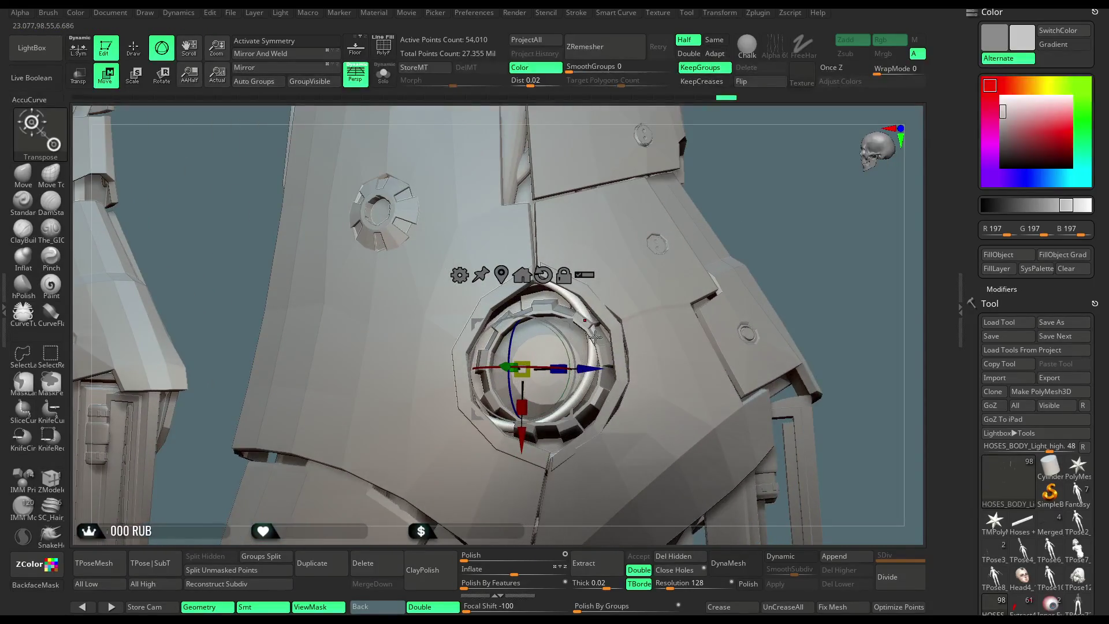
key("q")
key("w")
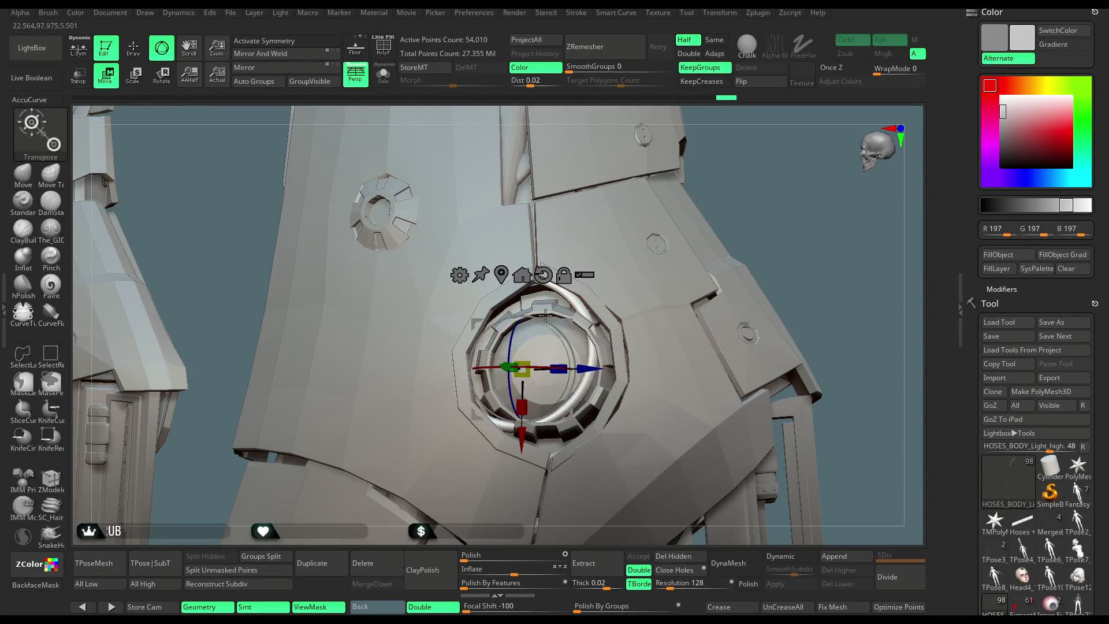
mouse_move(574, 326)
left_mouse_down()
mouse_move(811, 191)
mouse_move(583, 383)
mouse_move(620, 298)
left_mouse_up()
mouse_move(820, 278)
left_mouse_down()
mouse_move(783, 197)
mouse_move(828, 204)
mouse_move(769, 201)
left_mouse_up()
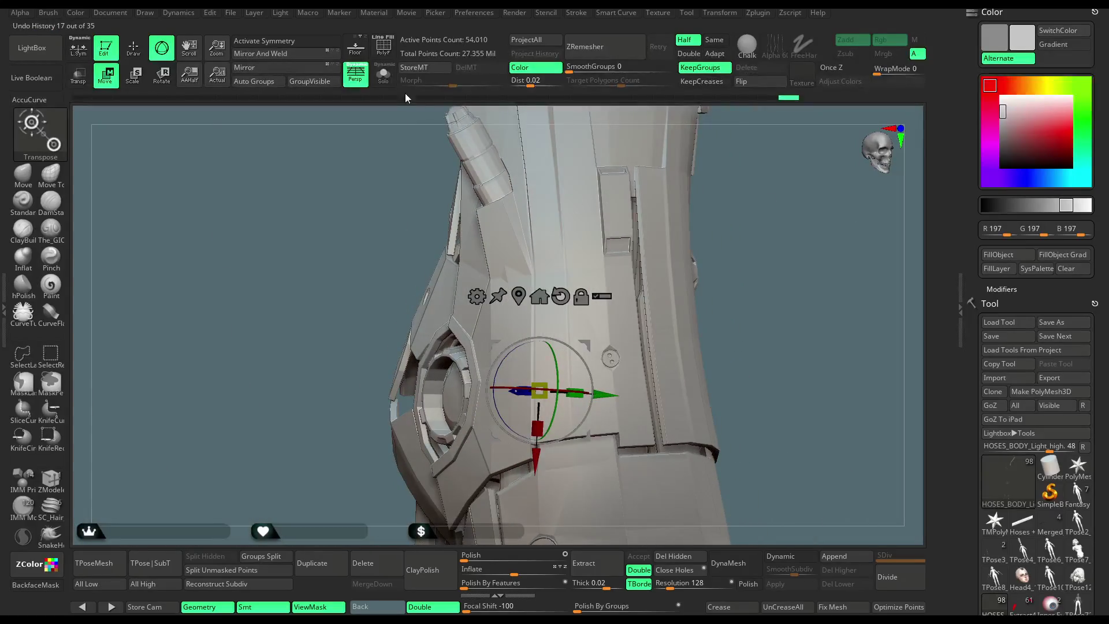
In Solo, mask the left ring and invert the mask onto the right ring.
left_click(383, 75)
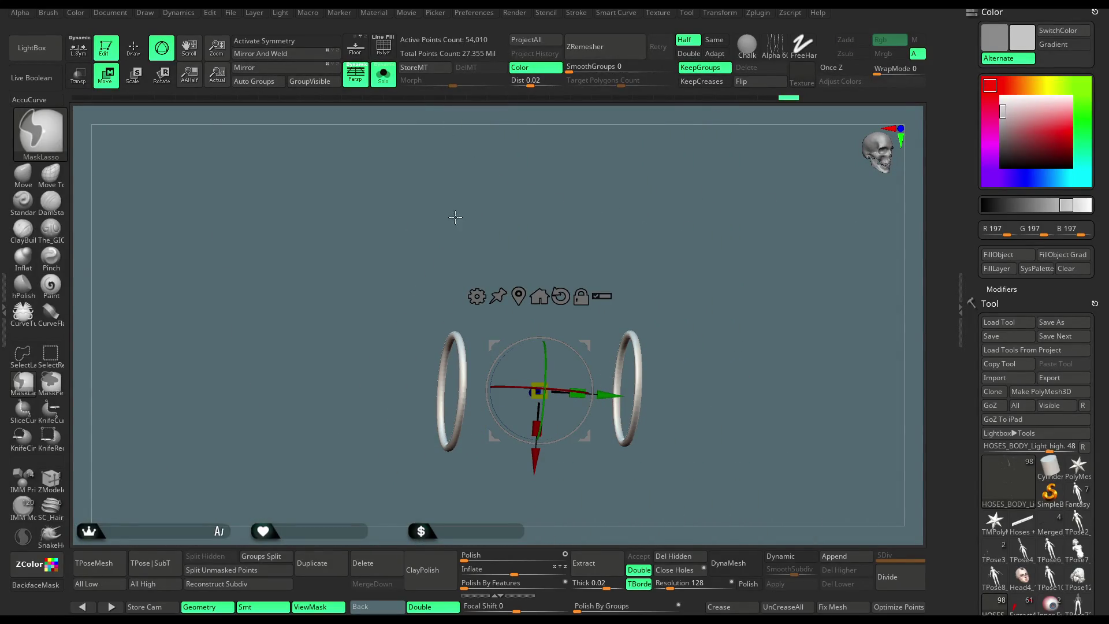
mouse_move(460, 225)
left_mouse_down("ctrl")
mouse_move(445, 496)
mouse_move(460, 227)
left_mouse_up("ctrl")
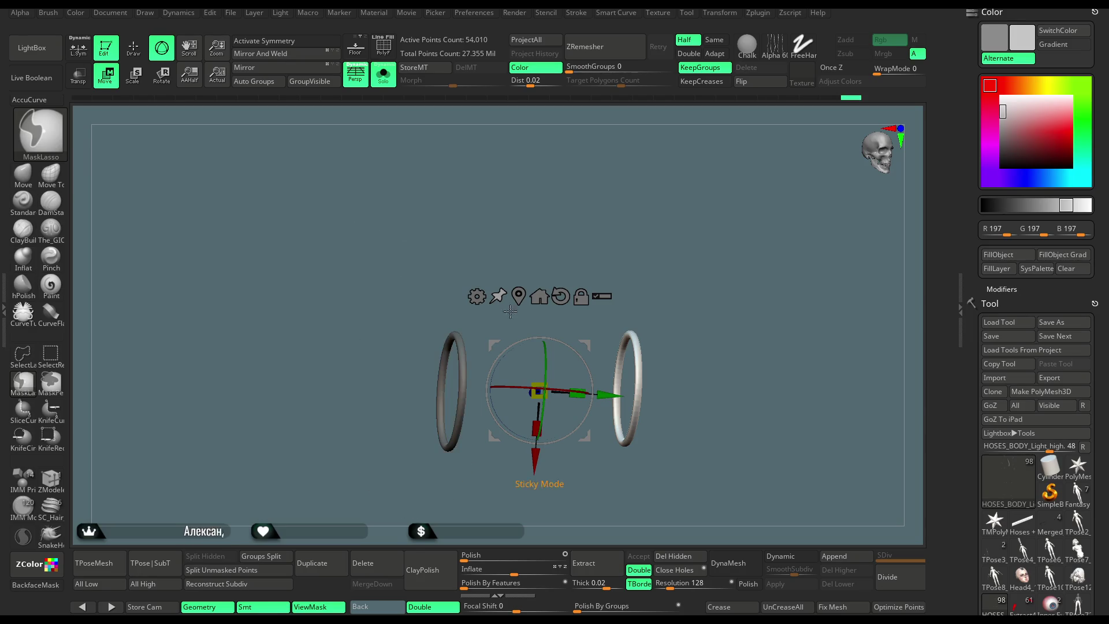
left_click(677, 258, "ctrl")
mouse_move(639, 248)
left_mouse_down()
mouse_move(695, 244)
mouse_move(451, 185)
left_mouse_up()
left_click(389, 88)
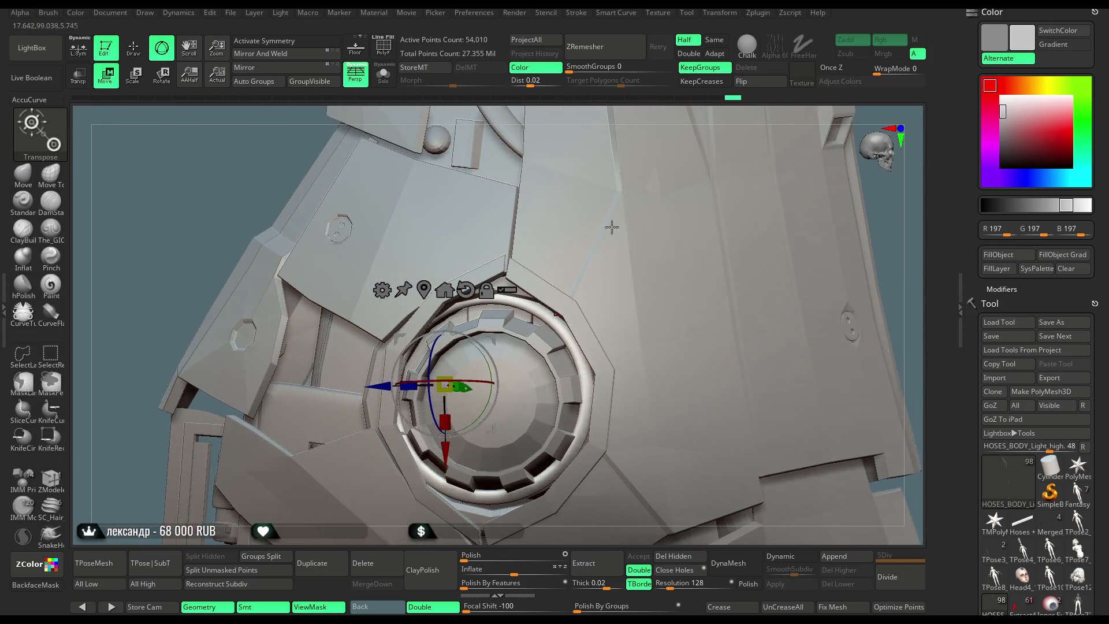
Slide the ring along its axis until it sits deep inside the socket.
left_click_drag(611, 227, 502, 342)
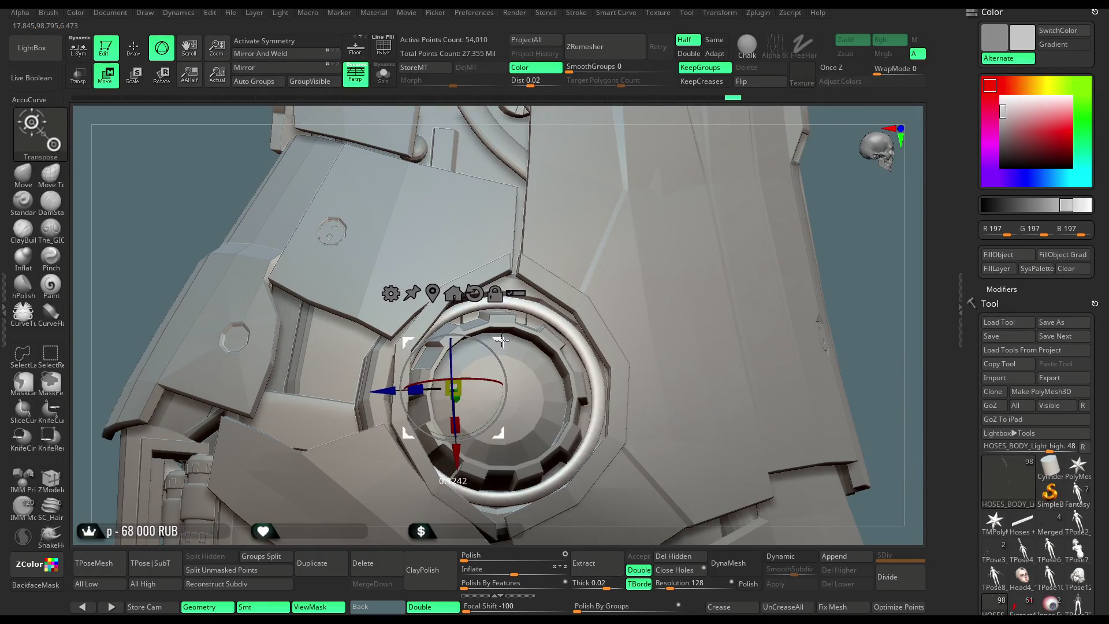
left_click_drag(664, 109, 589, 161)
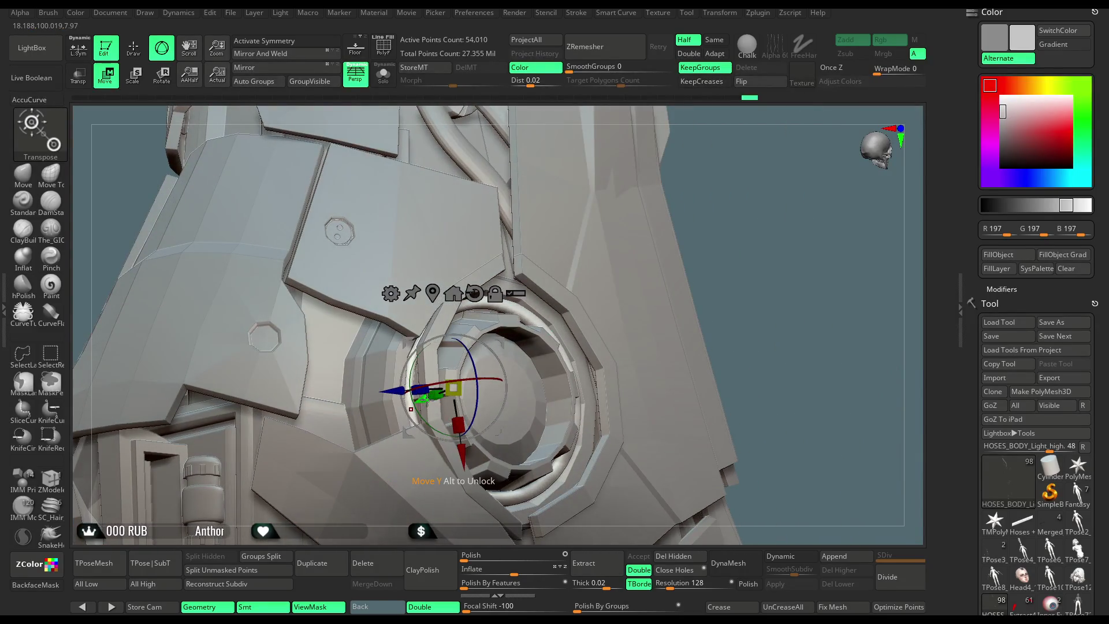
left_click_drag(424, 399, 416, 408)
left_click_drag(808, 260, 717, 192)
left_click_drag(452, 460, 454, 461)
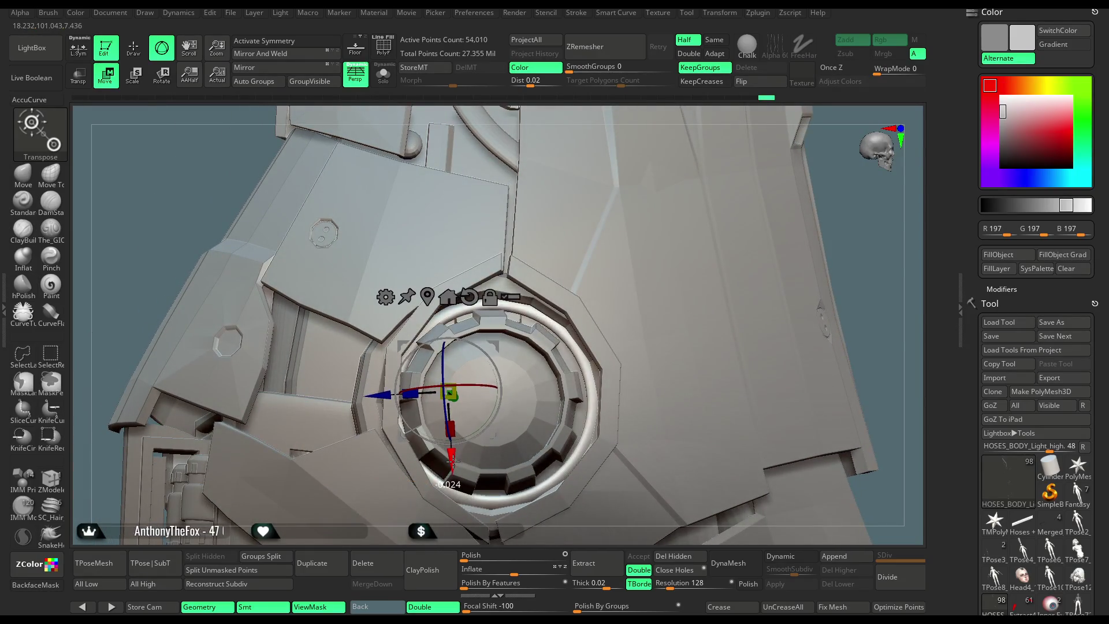
mouse_move(751, 289)
left_mouse_down()
mouse_move(695, 251)
mouse_move(479, 346)
mouse_move(404, 173)
left_mouse_up()
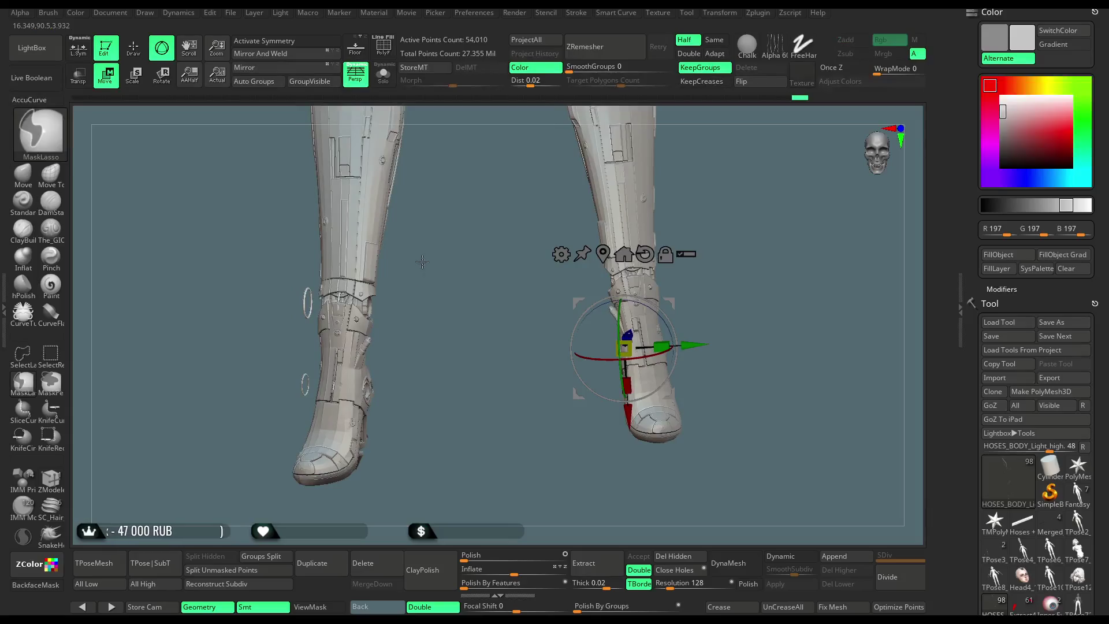
In Solo, mask the upper pair of rings and shift them to the right.
left_click(383, 75)
mouse_move(392, 291)
left_mouse_down("ctrl")
mouse_move(333, 347)
mouse_move(407, 261)
left_mouse_up("ctrl")
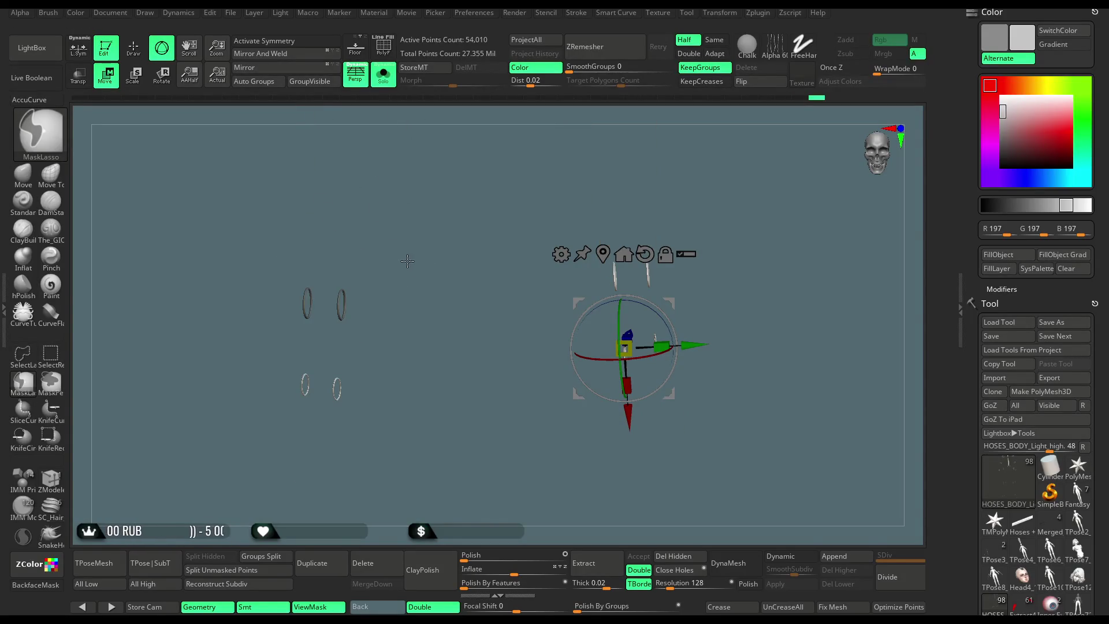
key("f")
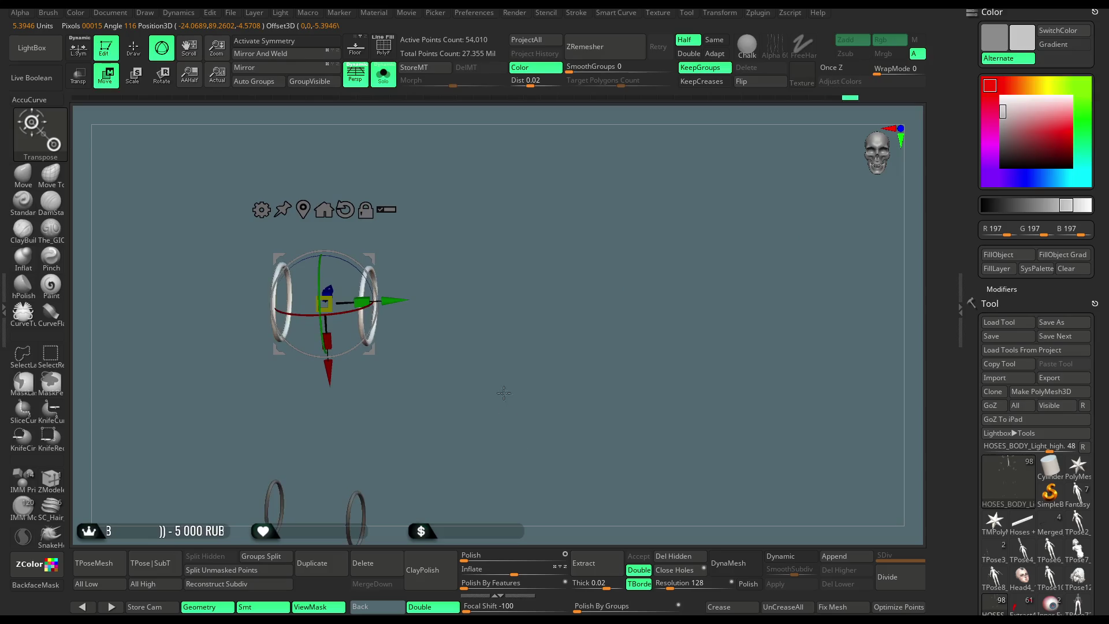
left_click_drag(398, 299, 418, 300)
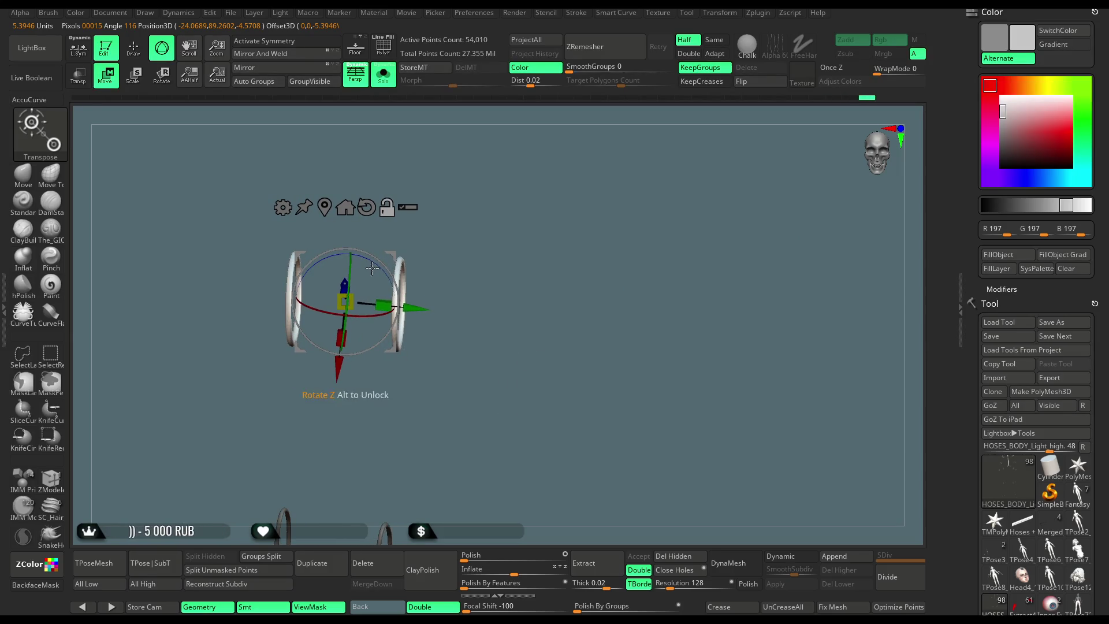
Check the rings' alignment with the knee socket from the side, then isolate the rings again.
left_click(393, 85)
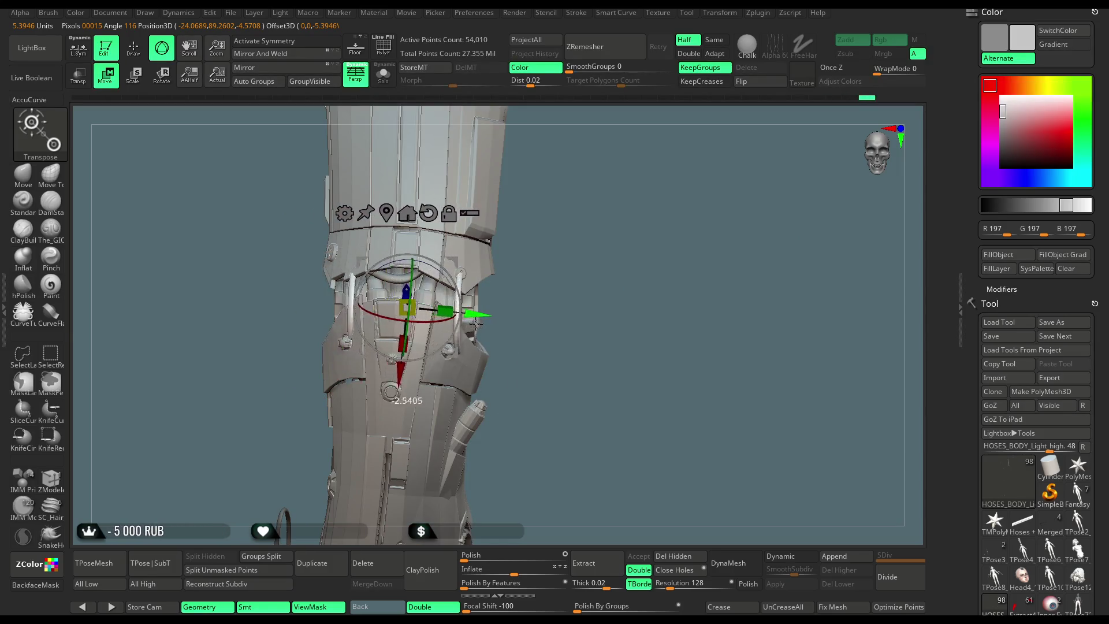
mouse_move(587, 248)
left_mouse_down()
mouse_move(711, 265)
mouse_move(704, 250)
mouse_move(682, 257)
left_mouse_up()
scroll(715, 280, "up", 2)
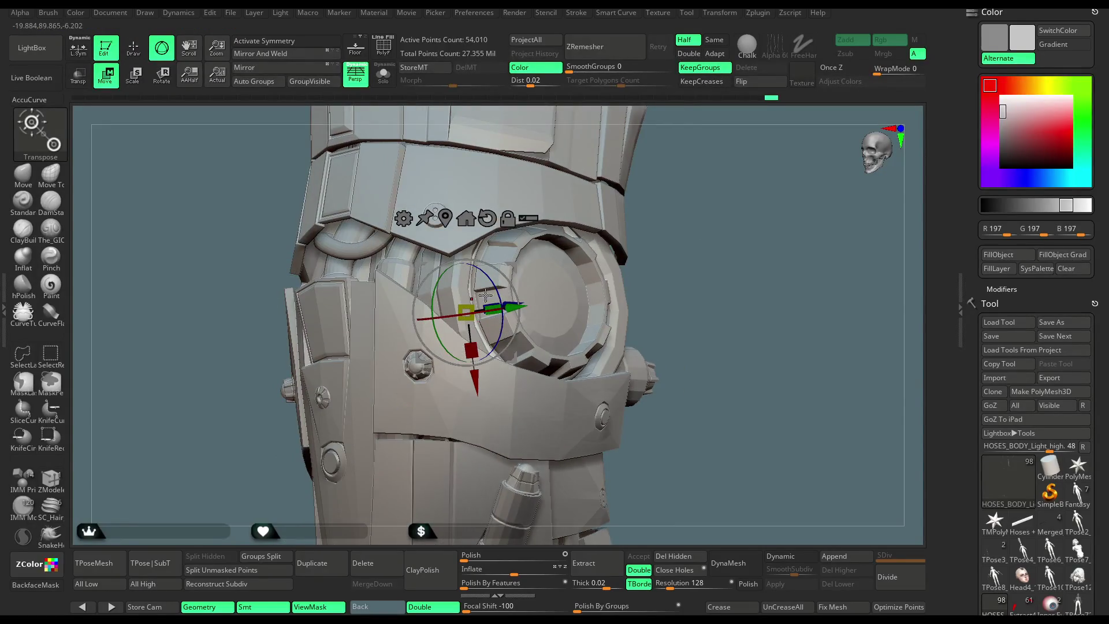
mouse_move(545, 265)
left_mouse_down()
mouse_move(526, 337)
mouse_move(722, 183)
mouse_move(733, 230)
mouse_move(695, 215)
mouse_move(459, 209)
left_mouse_up()
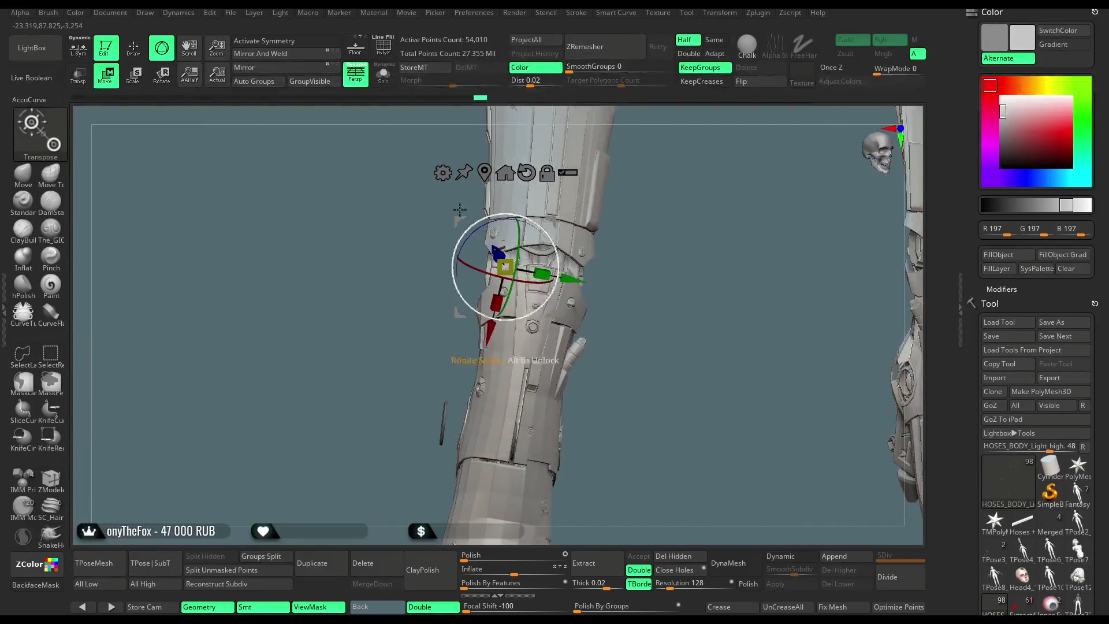
left_click(388, 84)
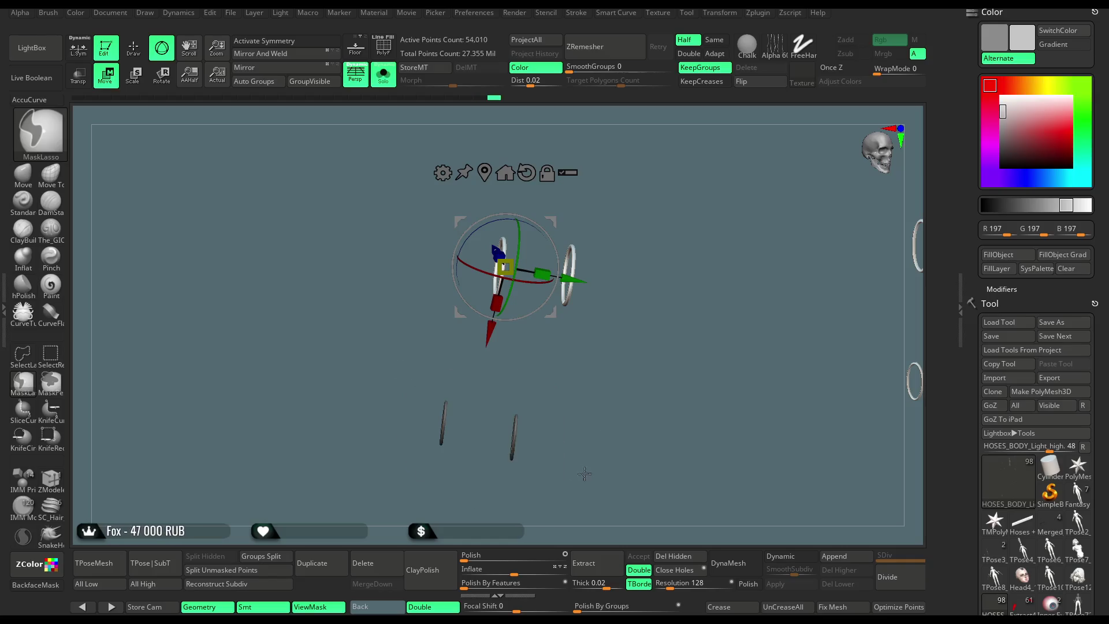
Move the Transpose gizmo to the lower rings and seat them in the other leg's joint socket.
left_click(665, 330, "ctrl")
left_click_drag(666, 330, 566, 264)
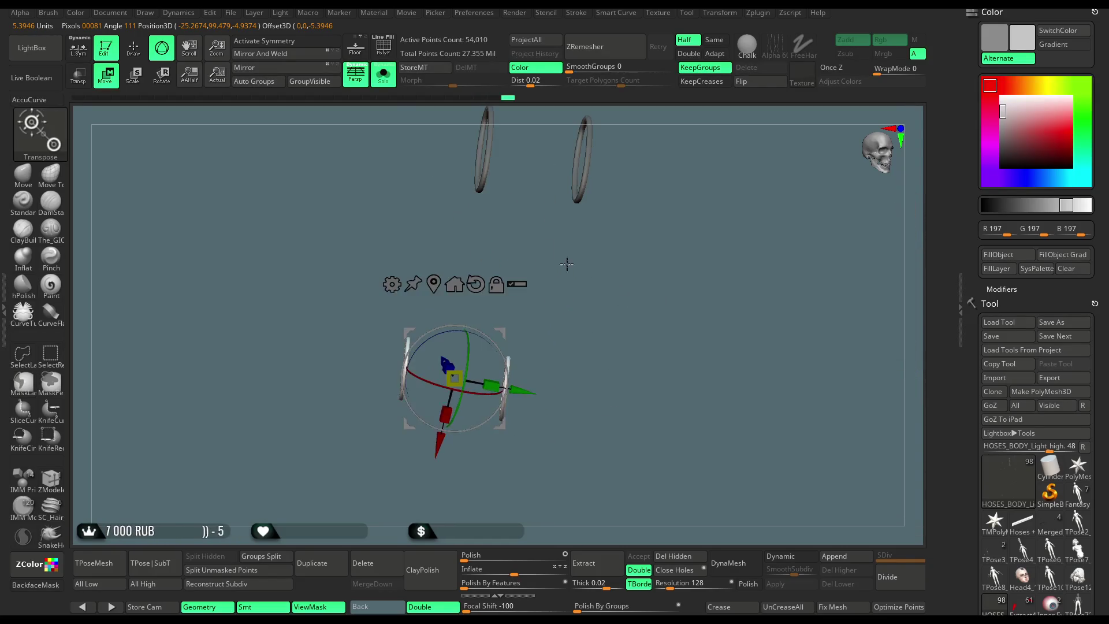
left_click(390, 83)
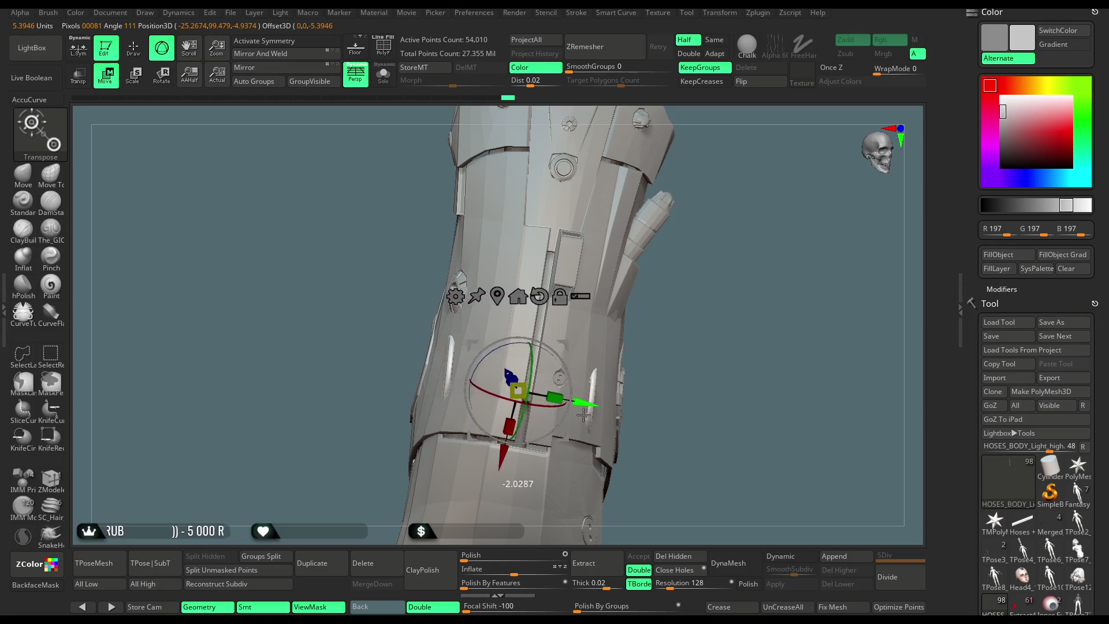
left_click_drag(689, 338, 506, 378)
left_click_drag(759, 258, 597, 333)
mouse_move(754, 224)
left_mouse_down()
mouse_move(722, 206)
mouse_move(655, 261)
left_mouse_up()
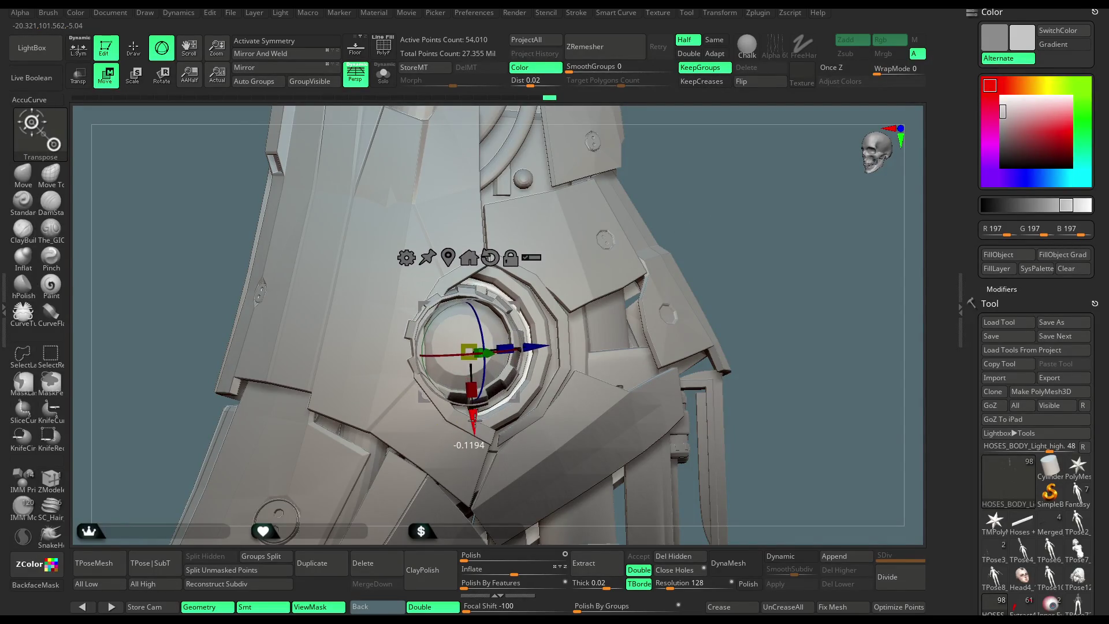
mouse_move(737, 203)
left_mouse_down()
mouse_move(644, 198)
mouse_move(704, 207)
left_mouse_up()
Toggle Solo to verify the ring fit, then show the whole figure and reframe on both legs.
key("ctrl+shift+s")
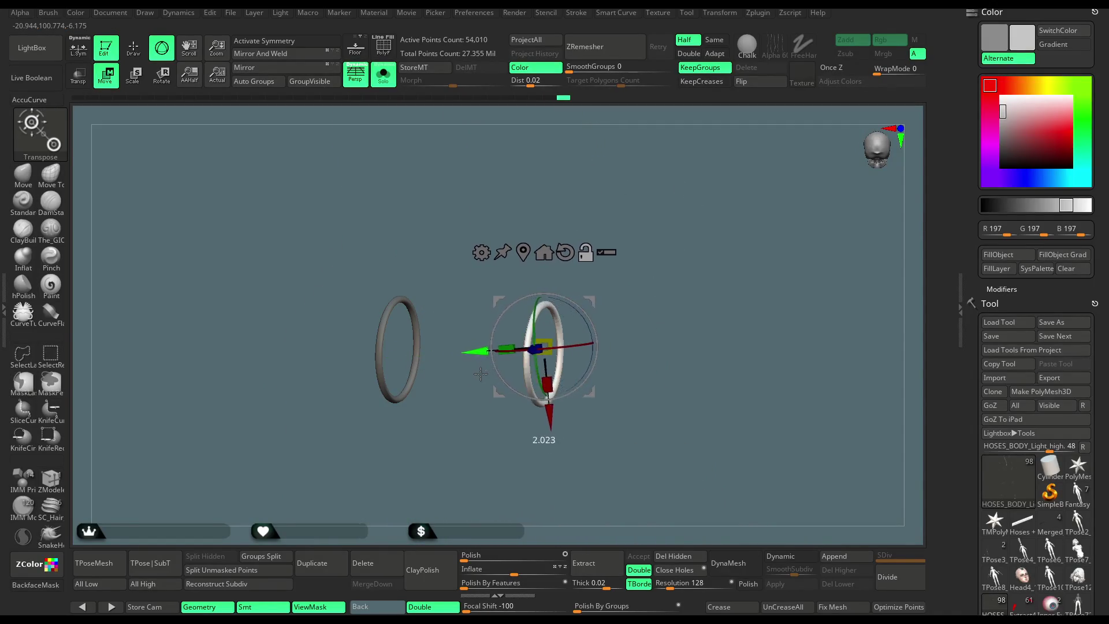
left_click_drag(723, 258, 705, 258)
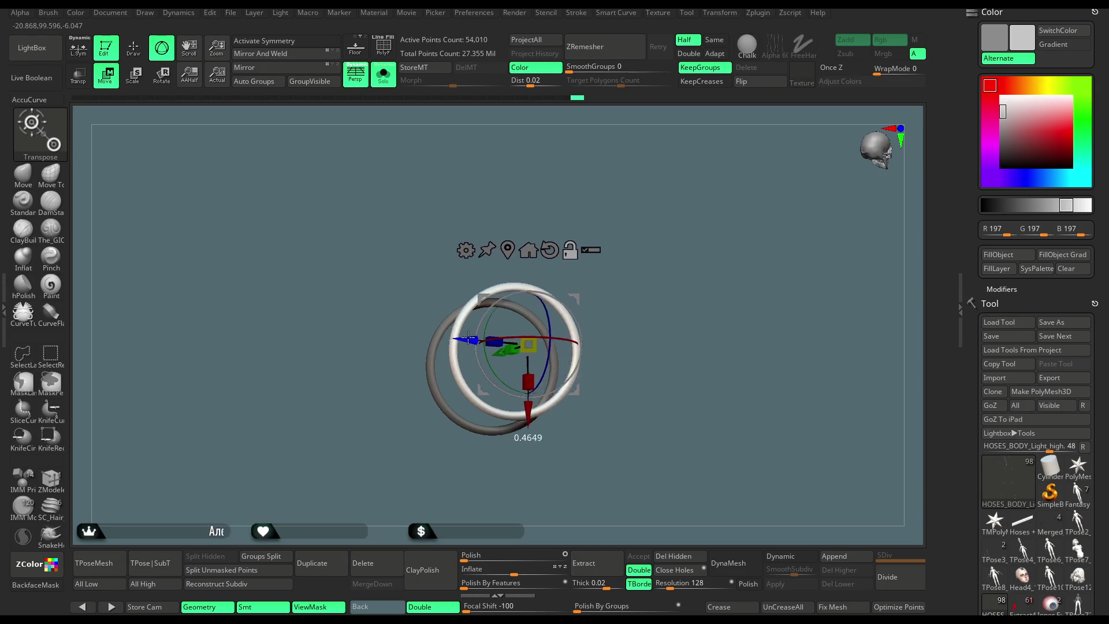
left_click(385, 81)
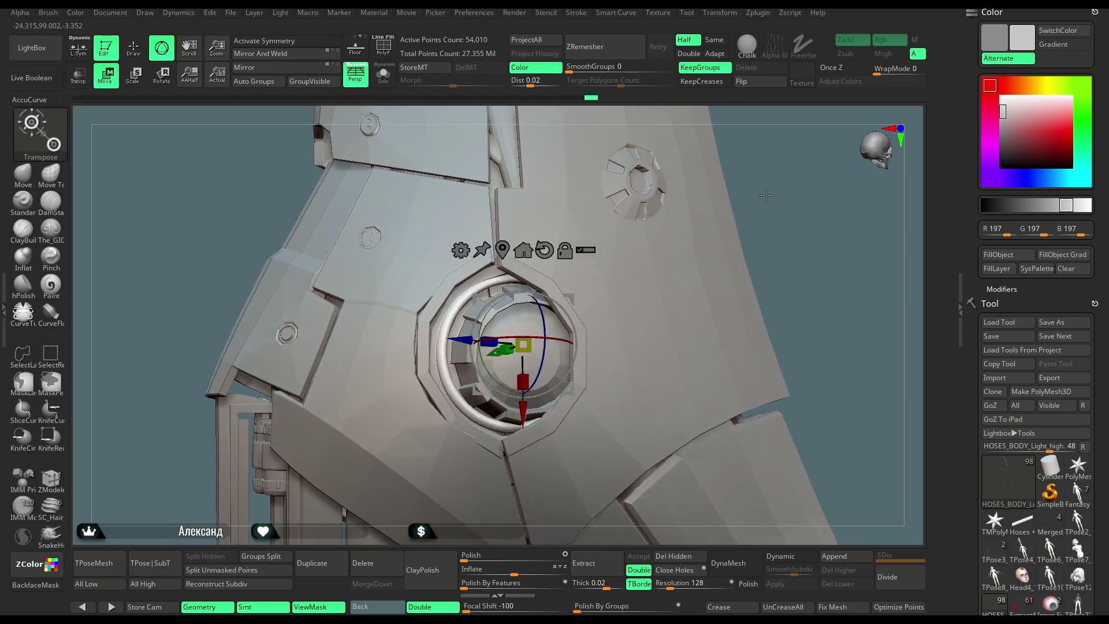
left_click_drag(575, 301, 475, 363)
key("f")
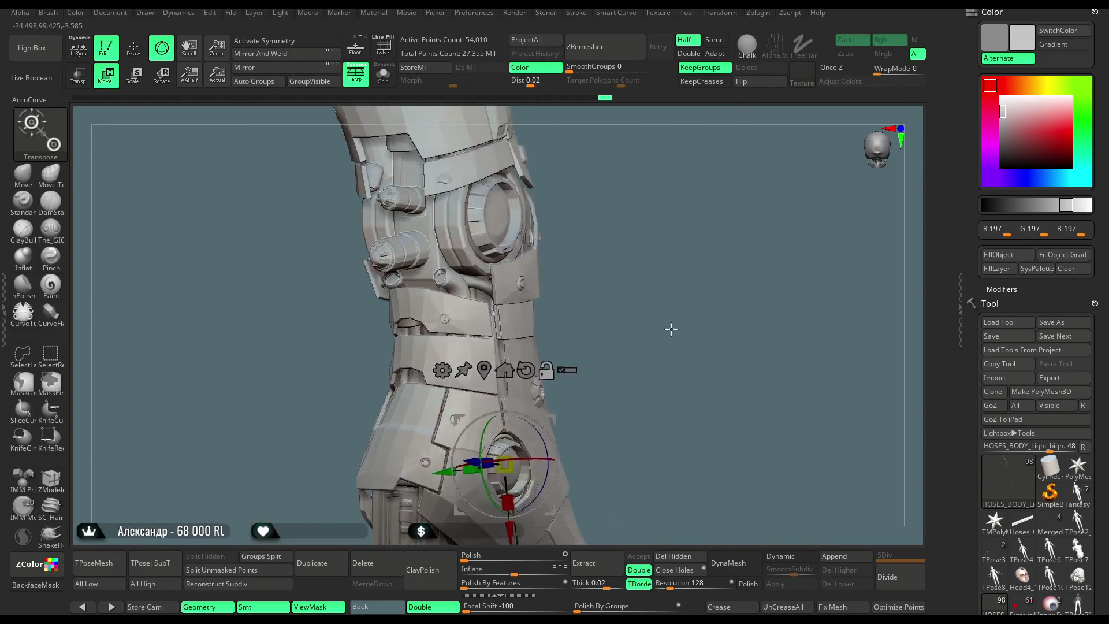
left_click_drag(681, 235, 659, 235, "shift")
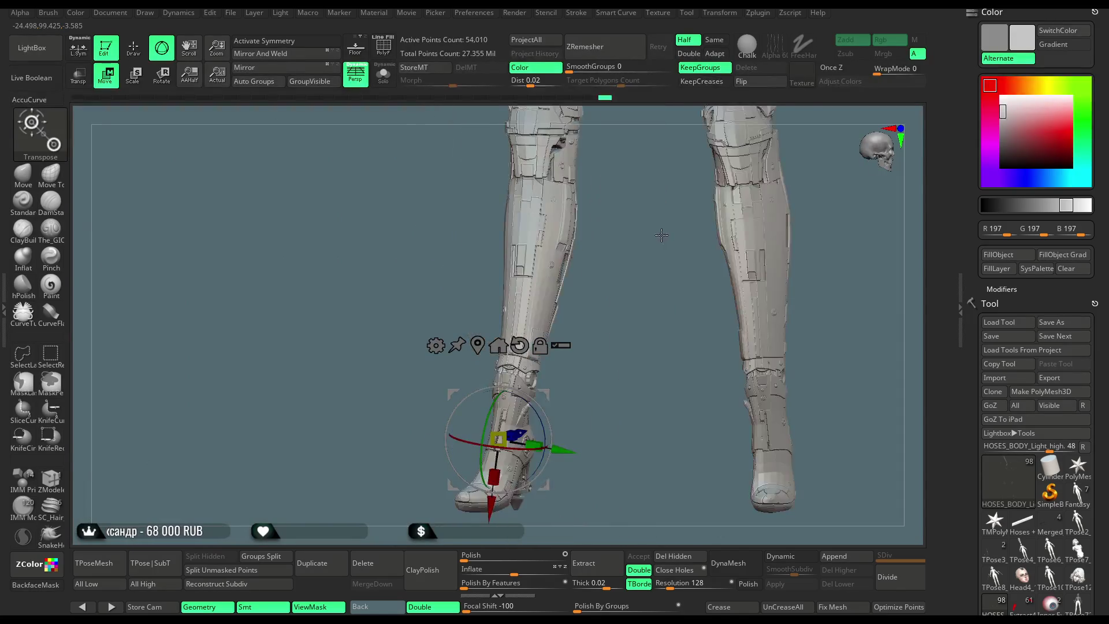
Hide the mask shading, return to Draw mode and pick a darker grey colour.
key("ctrl+h")
left_click_drag(636, 296, 553, 308, "alt")
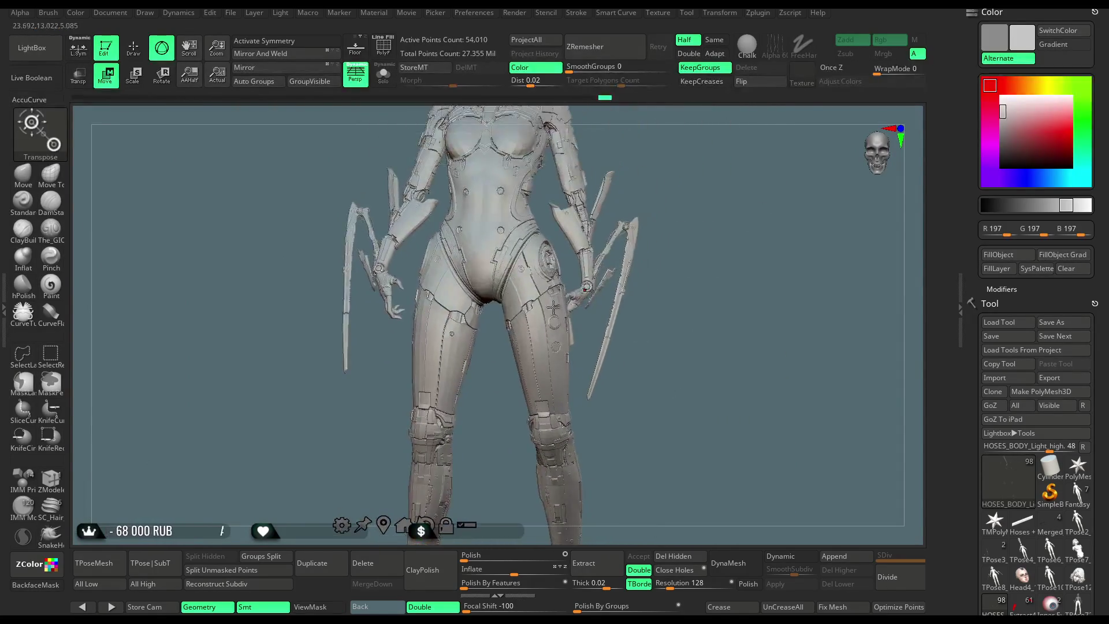
key("q")
left_click_drag(710, 300, 697, 265)
left_click_drag(1002, 115, 1002, 126)
mouse_move(847, 210)
left_mouse_down()
mouse_move(673, 255)
mouse_move(680, 277)
mouse_move(664, 260)
mouse_move(648, 283)
mouse_move(698, 281)
left_mouse_up()
Orbit around the full cyborg figure to review it from several angles.
key("space")
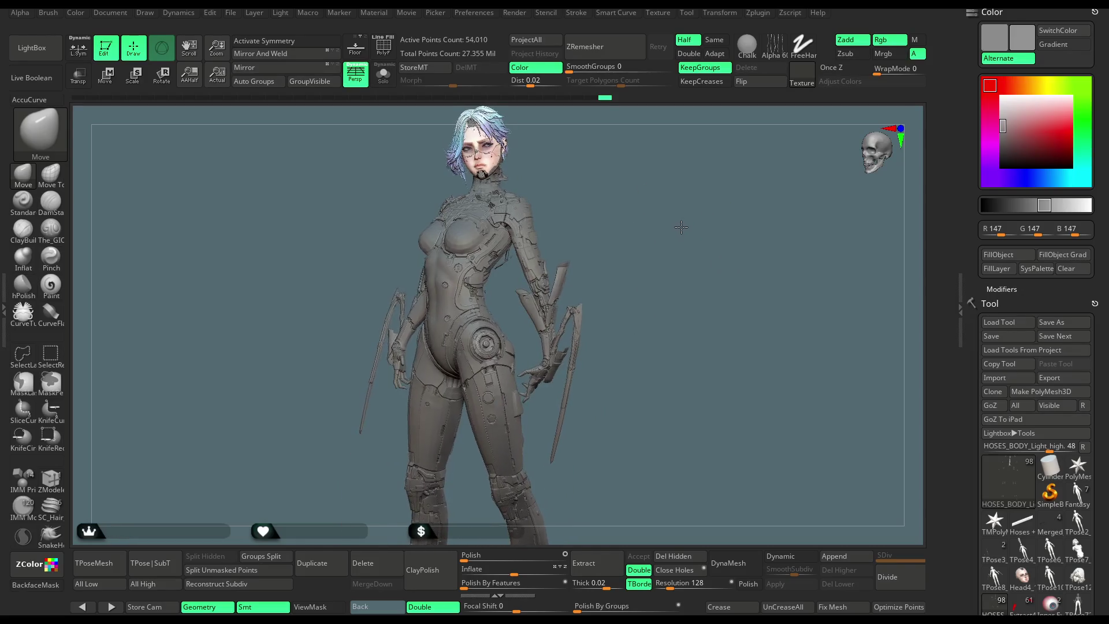
mouse_move(689, 212)
left_mouse_down()
mouse_move(636, 300)
mouse_move(578, 358)
mouse_move(582, 332)
mouse_move(582, 445)
mouse_move(706, 271)
left_mouse_up()
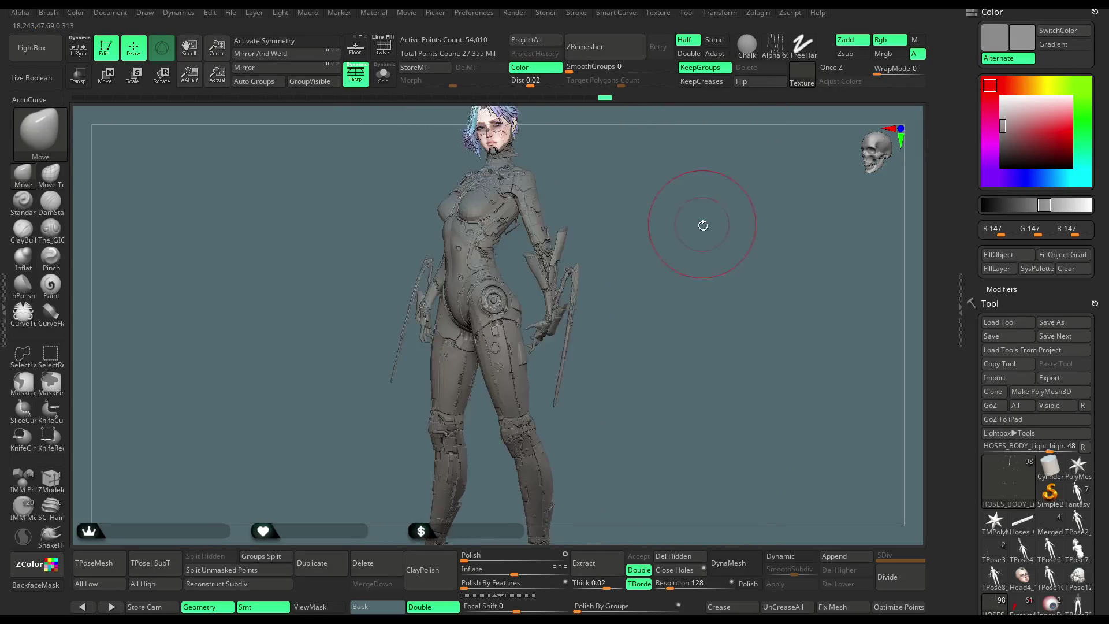
mouse_move(700, 246)
left_mouse_down()
mouse_move(683, 262)
mouse_move(692, 284)
mouse_move(688, 268)
left_mouse_up()
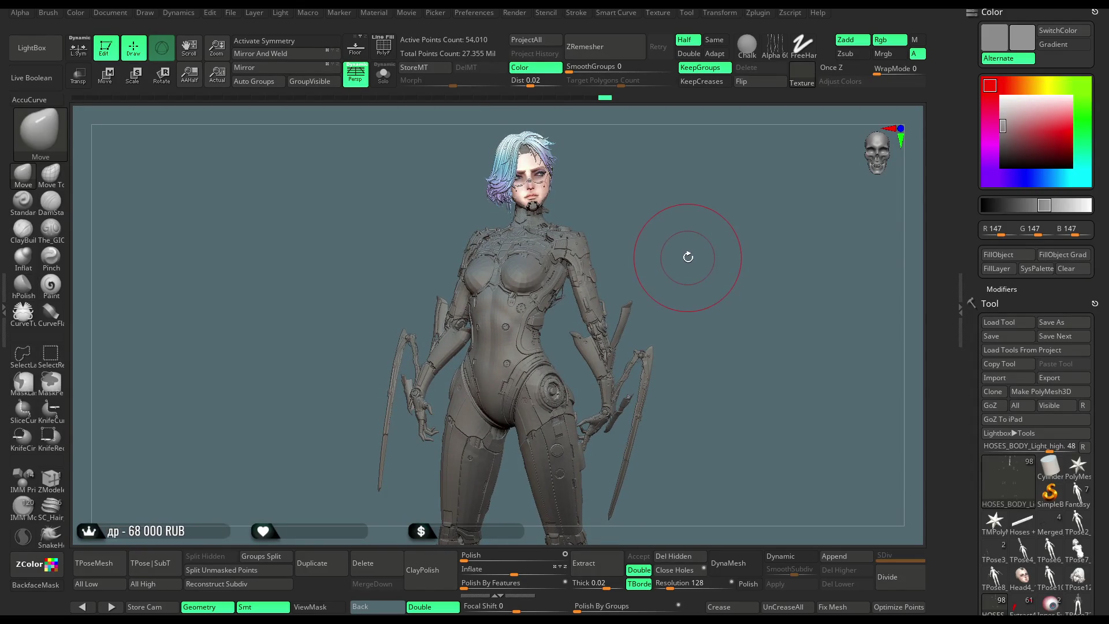
mouse_move(688, 258)
left_mouse_down()
mouse_move(700, 257)
mouse_move(689, 258)
left_mouse_up()
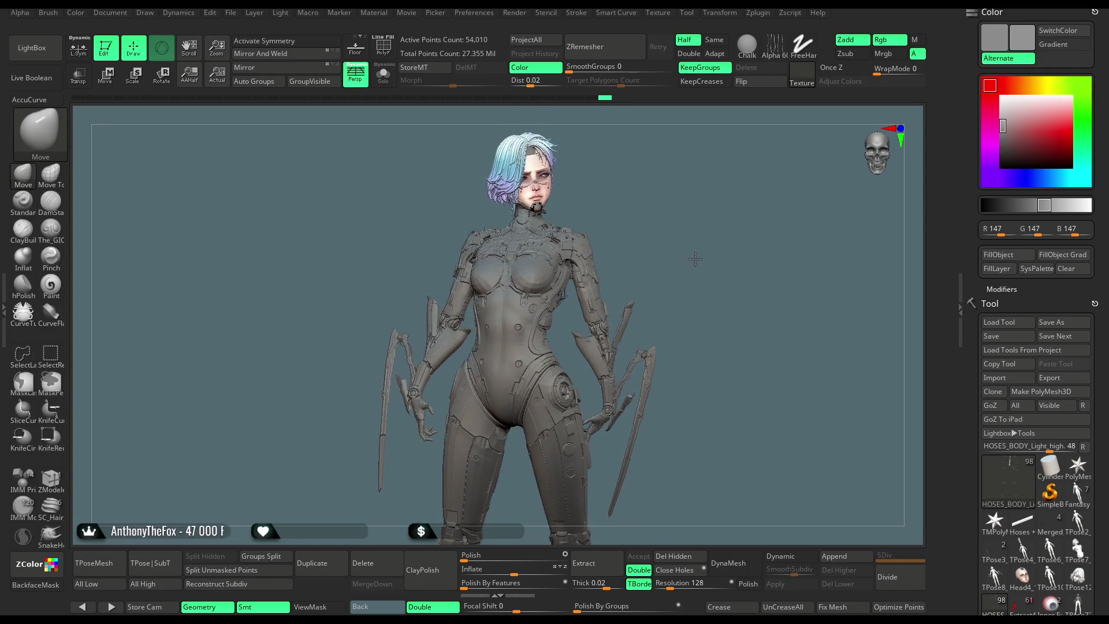
Save the cyborg project file with Ctrl+S from the File menu.
left_click(231, 13)
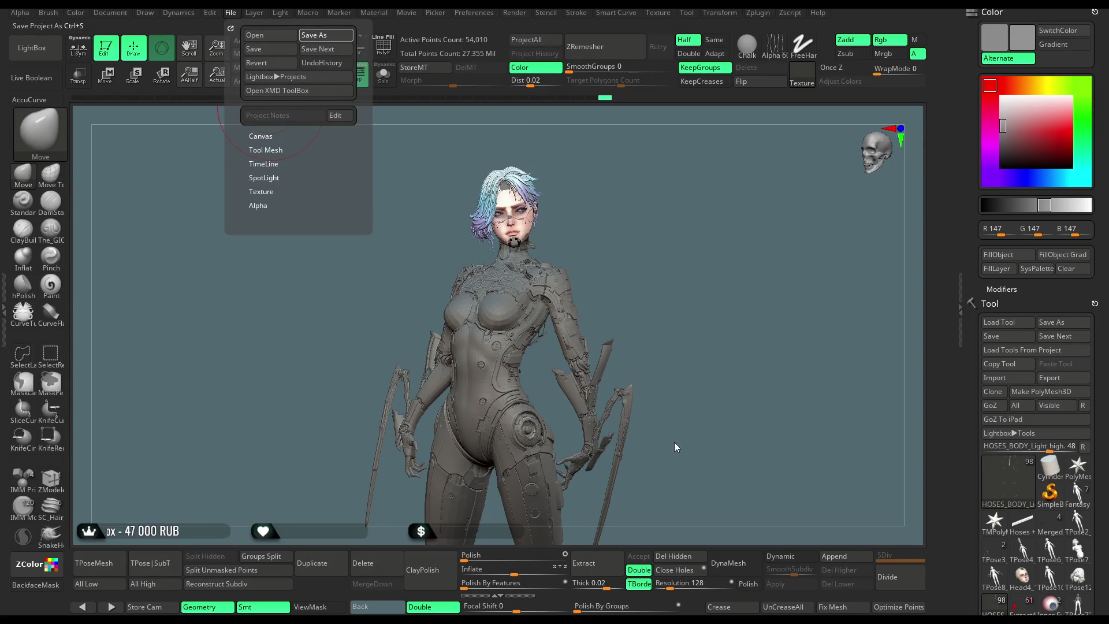
key("ctrl+s")
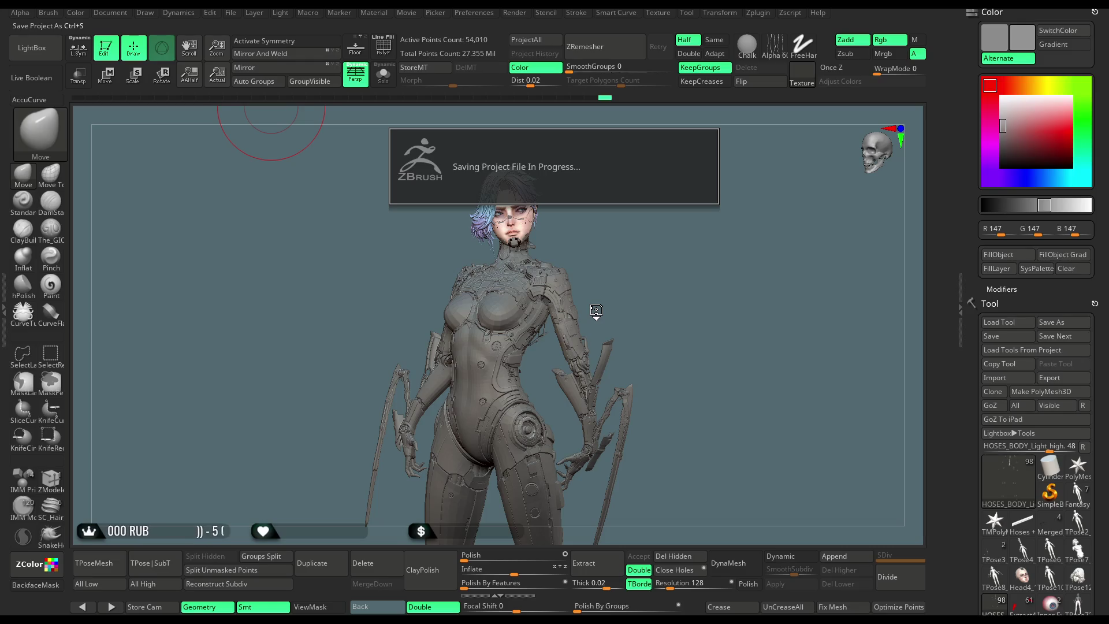
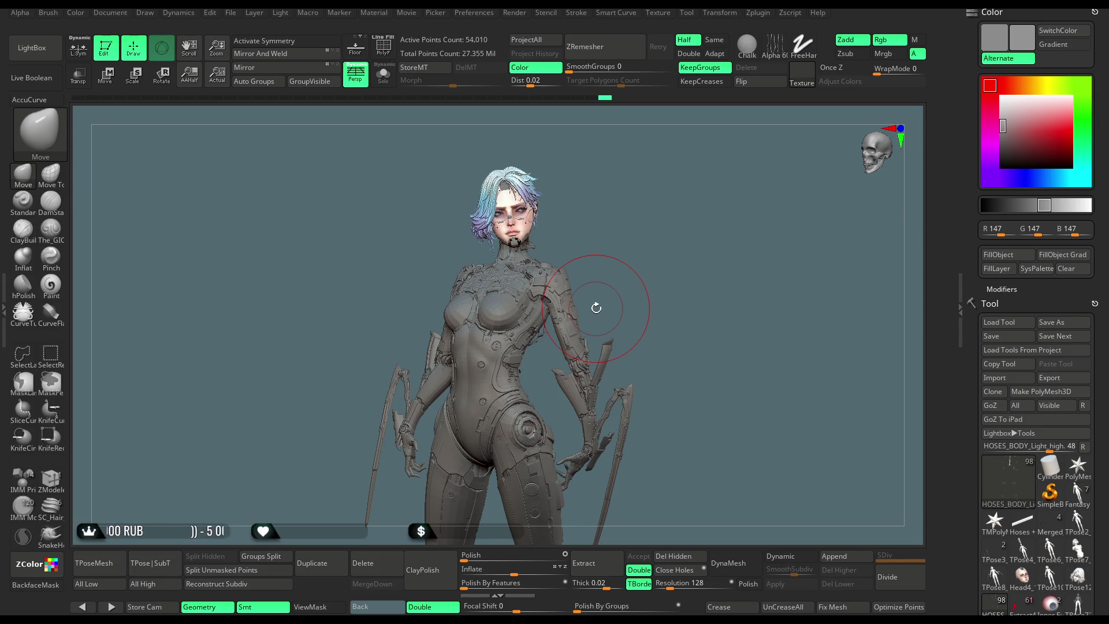
Orbit to a three-quarter view and run TPoseMesh to merge all subtools into one posable mesh.
mouse_move(664, 295)
left_mouse_down()
mouse_move(653, 265)
mouse_move(649, 289)
mouse_move(661, 279)
mouse_move(644, 279)
mouse_move(664, 280)
left_mouse_up()
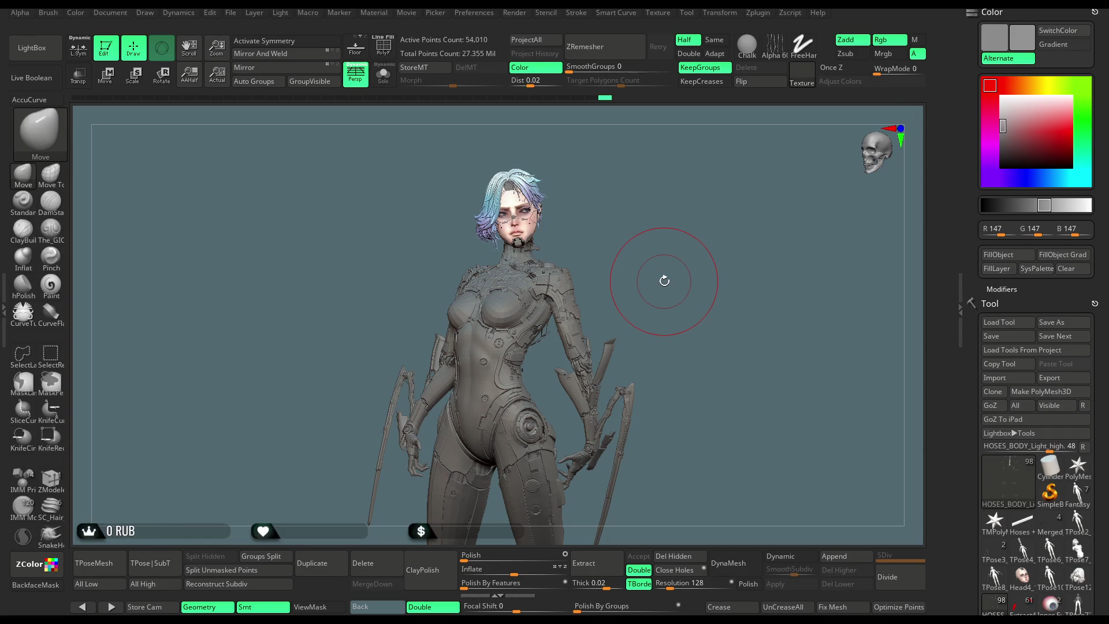
mouse_move(710, 307)
left_mouse_down()
mouse_move(688, 307)
mouse_move(684, 235)
mouse_move(692, 251)
mouse_move(691, 241)
left_mouse_up()
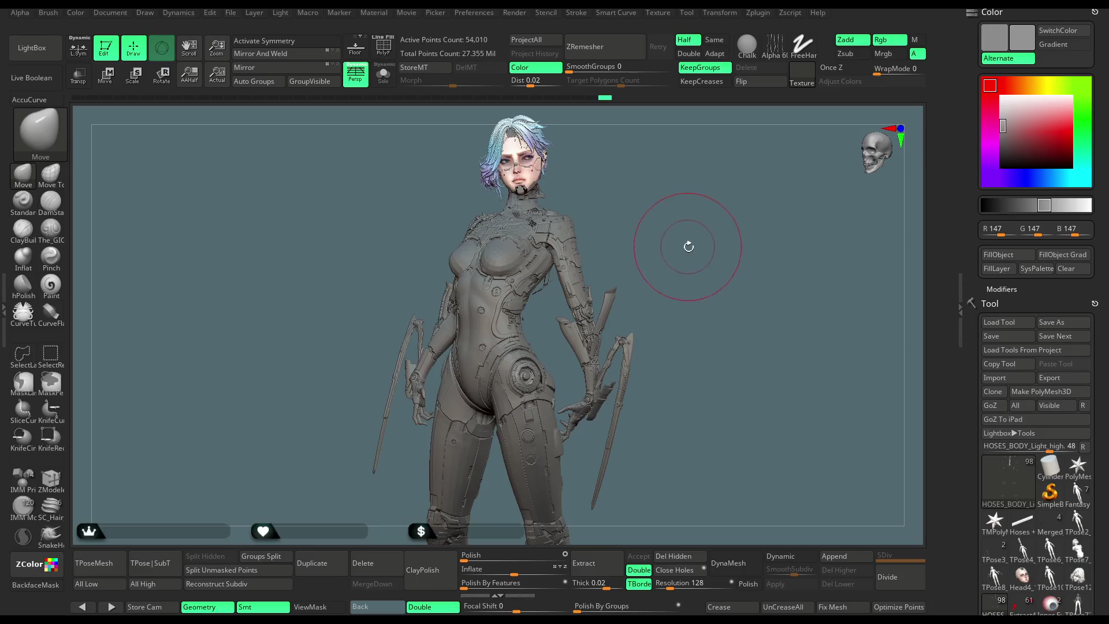
left_click(145, 564)
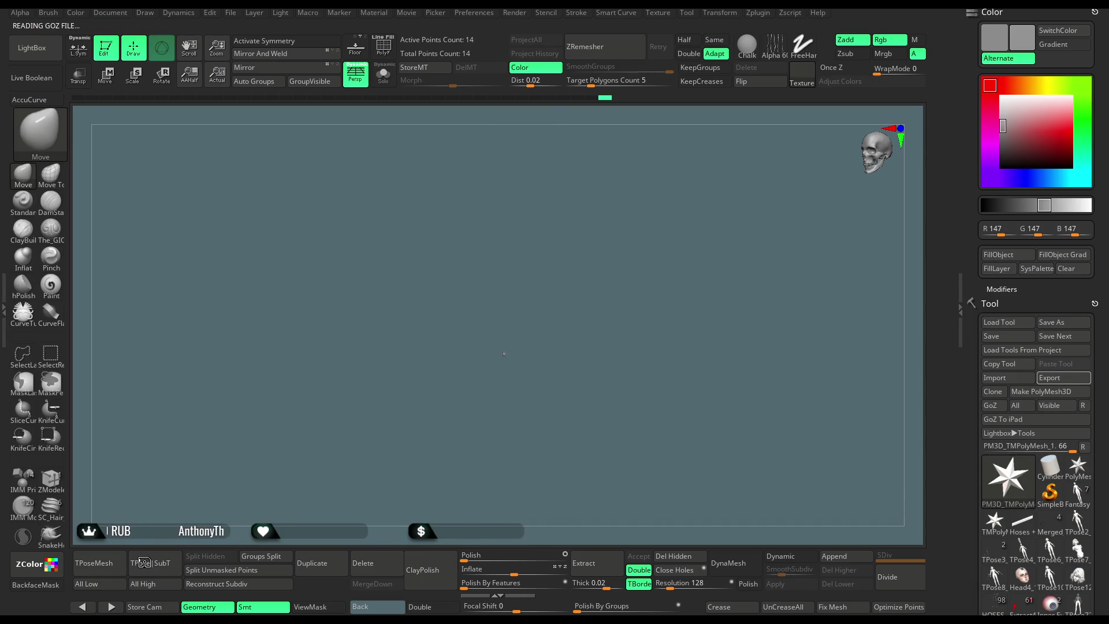
Dismiss the TPoseMesh notice and show the merged 9.308-million-point mesh in PolyF polygroup colours, viewed from the front.
left_click(144, 562)
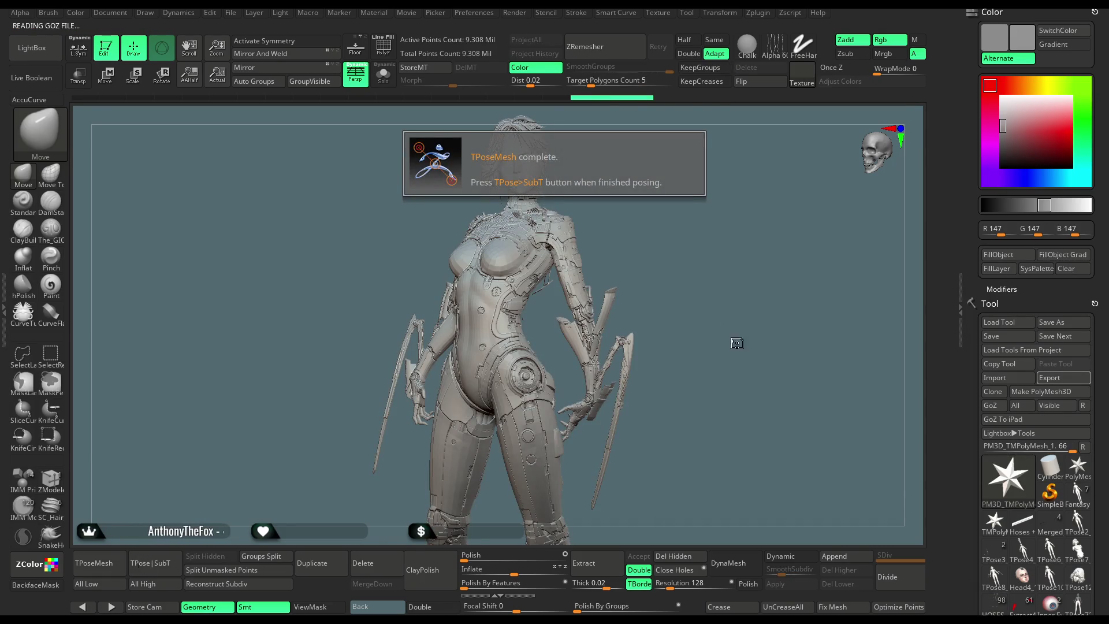
mouse_move(668, 216)
right_mouse_down("alt")
mouse_move(673, 262)
mouse_move(597, 282)
mouse_move(602, 335)
mouse_move(730, 223)
mouse_move(718, 237)
mouse_move(735, 255)
mouse_move(720, 220)
mouse_move(674, 220)
mouse_move(700, 235)
mouse_move(698, 223)
mouse_move(710, 225)
mouse_move(456, 135)
right_mouse_up("alt")
key("shift+f")
key("shift+f")
right_click_drag(703, 180, 418, 134)
left_click(383, 47)
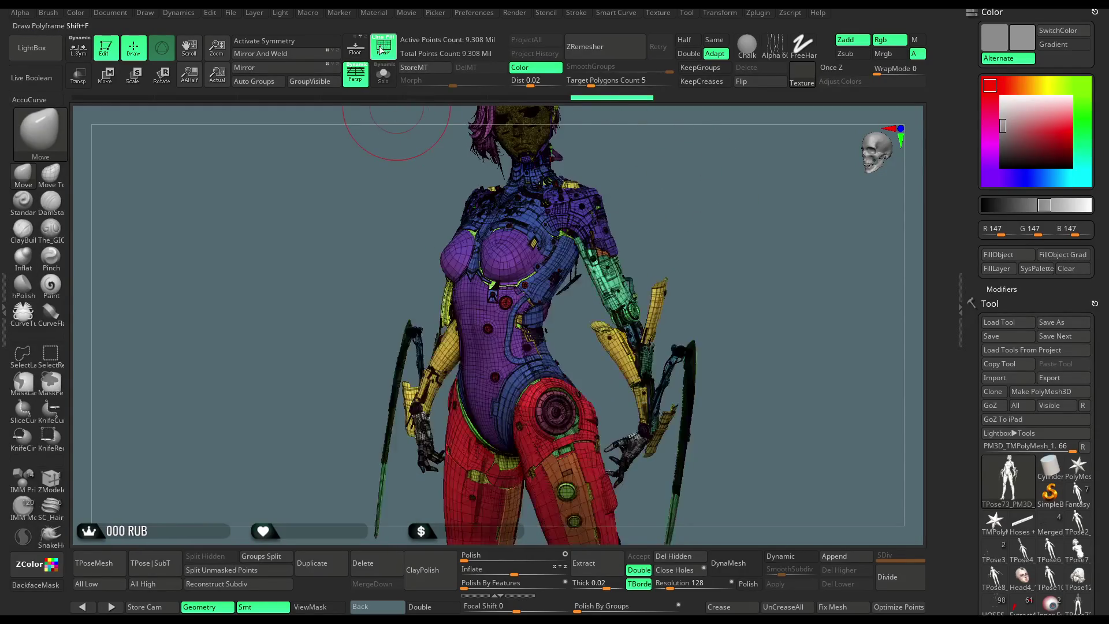
mouse_move(697, 193)
right_mouse_down()
mouse_move(717, 181)
mouse_move(639, 284)
right_mouse_up()
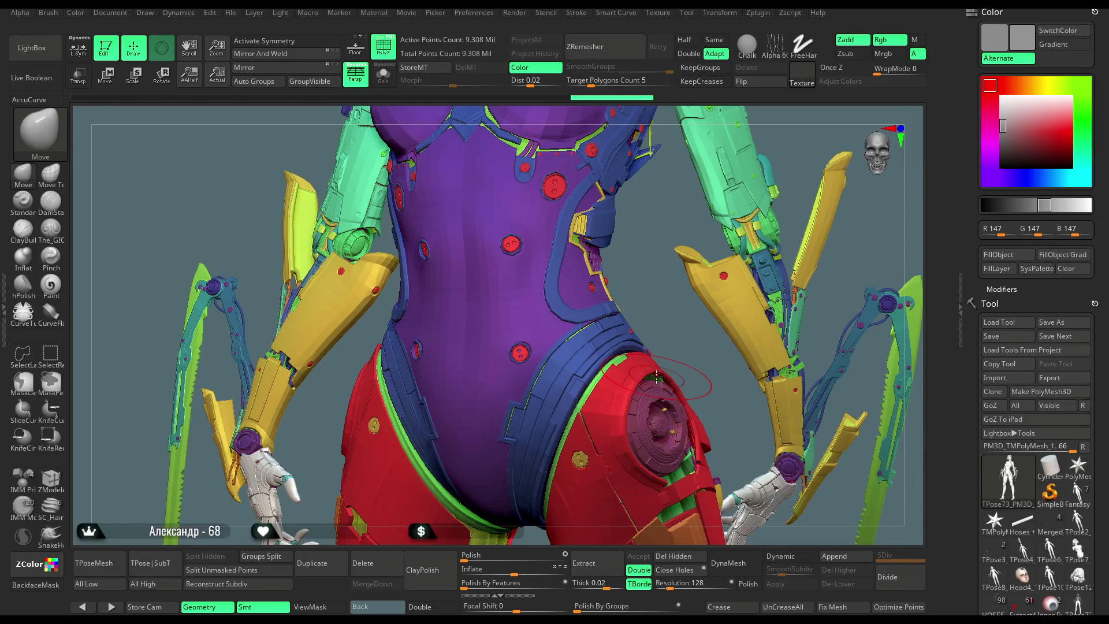
mouse_move(339, 366)
left_mouse_down()
mouse_move(344, 378)
mouse_move(330, 374)
mouse_move(323, 385)
left_mouse_up()
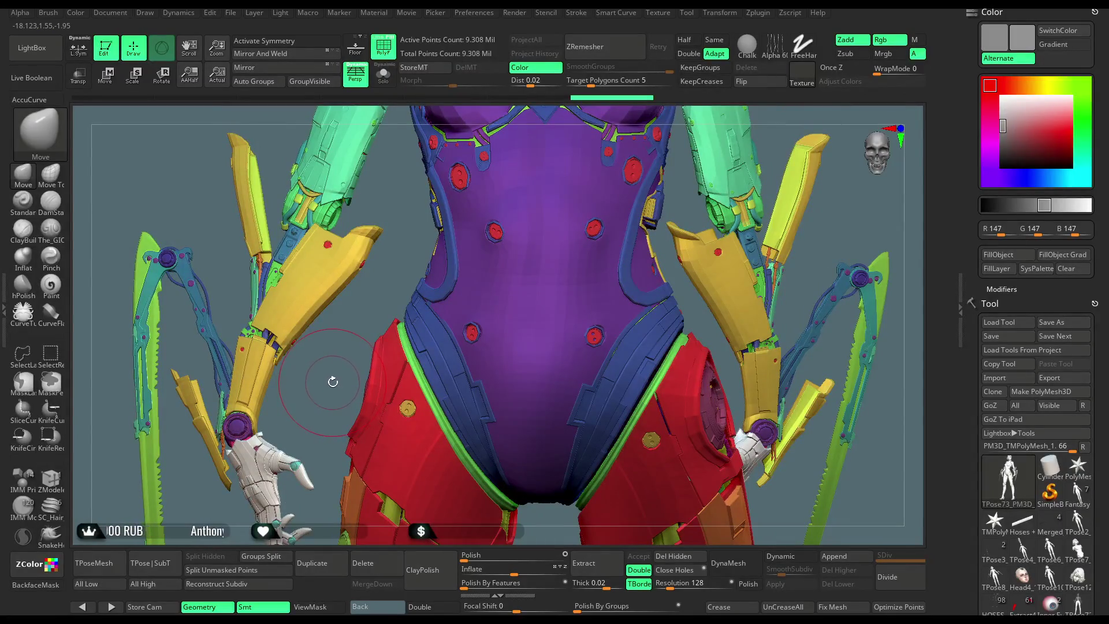
mouse_move(331, 360)
left_mouse_down()
mouse_move(337, 372)
mouse_move(328, 368)
left_mouse_up()
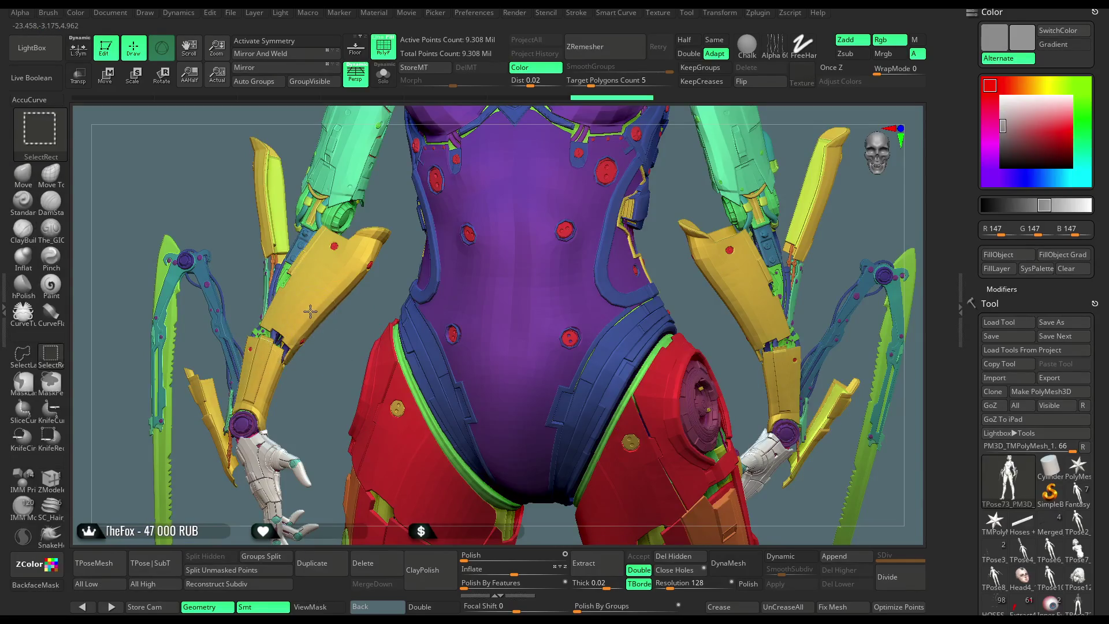
Hide the yellow arm blades, forearm cables, wrist blocks, green forearm pieces and orange straps by polygroup.
left_click(315, 346, "ctrl+shift")
left_click(312, 357, "ctrl+shift")
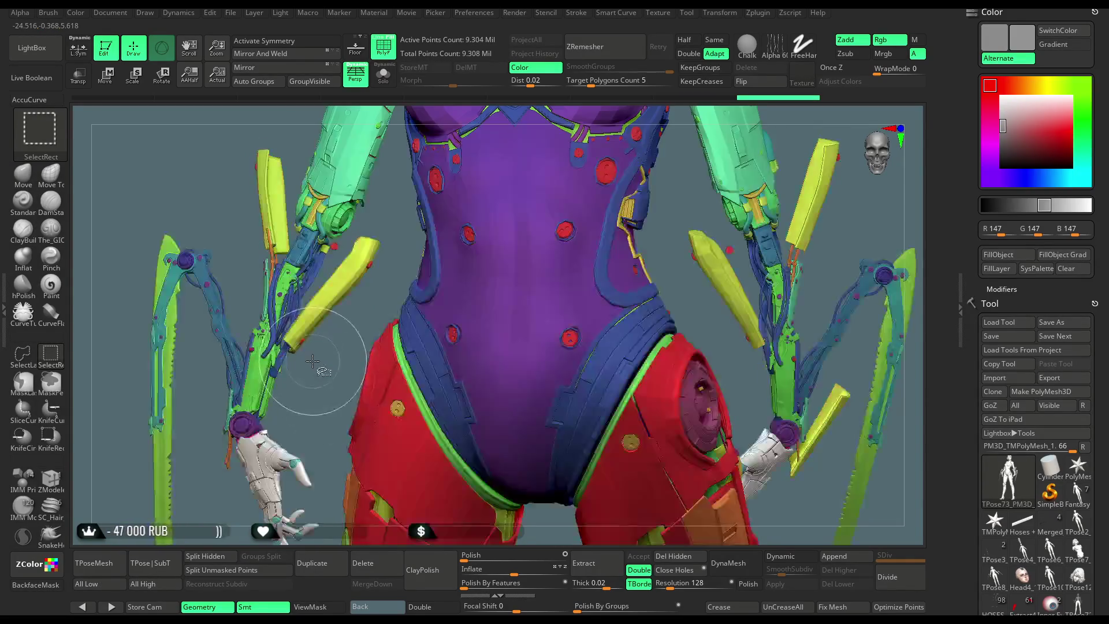
left_click(370, 266, "ctrl+alt+shift")
left_click(276, 288, "ctrl+alt+shift")
left_click(296, 264, "ctrl+alt+shift")
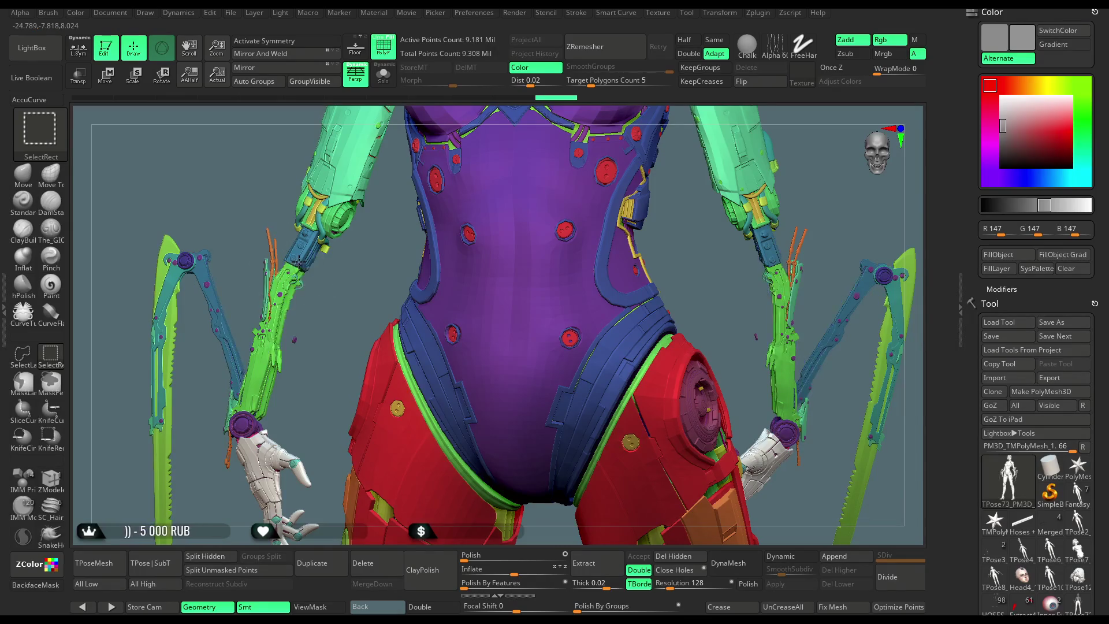
left_click(296, 263, "ctrl+alt+shift")
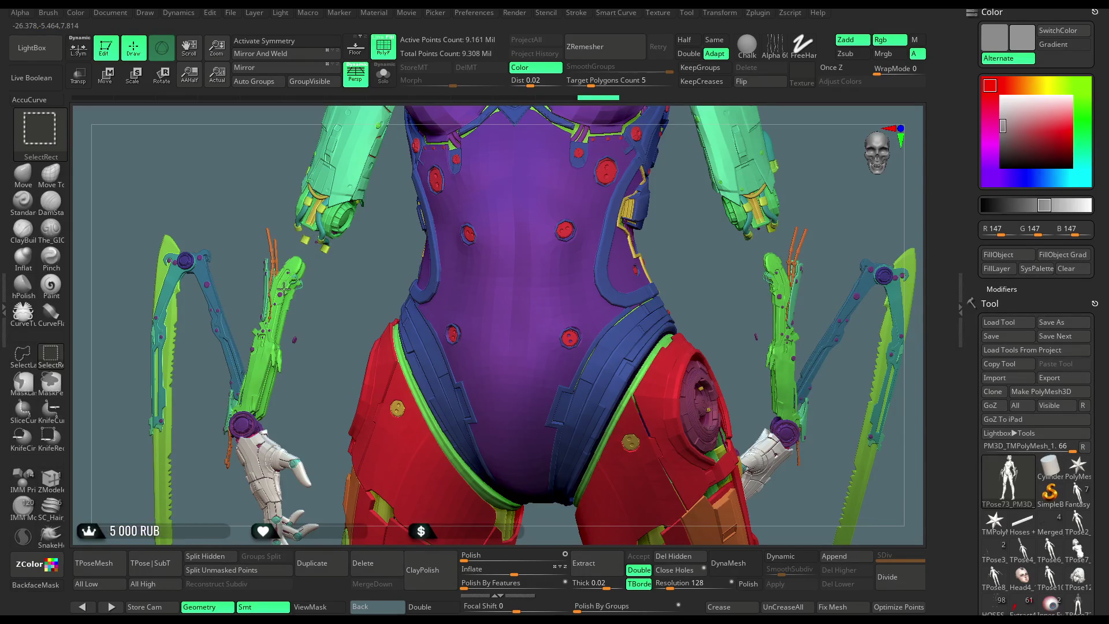
left_click(284, 289, "ctrl+alt+shift")
left_click(275, 295, "ctrl+alt+shift")
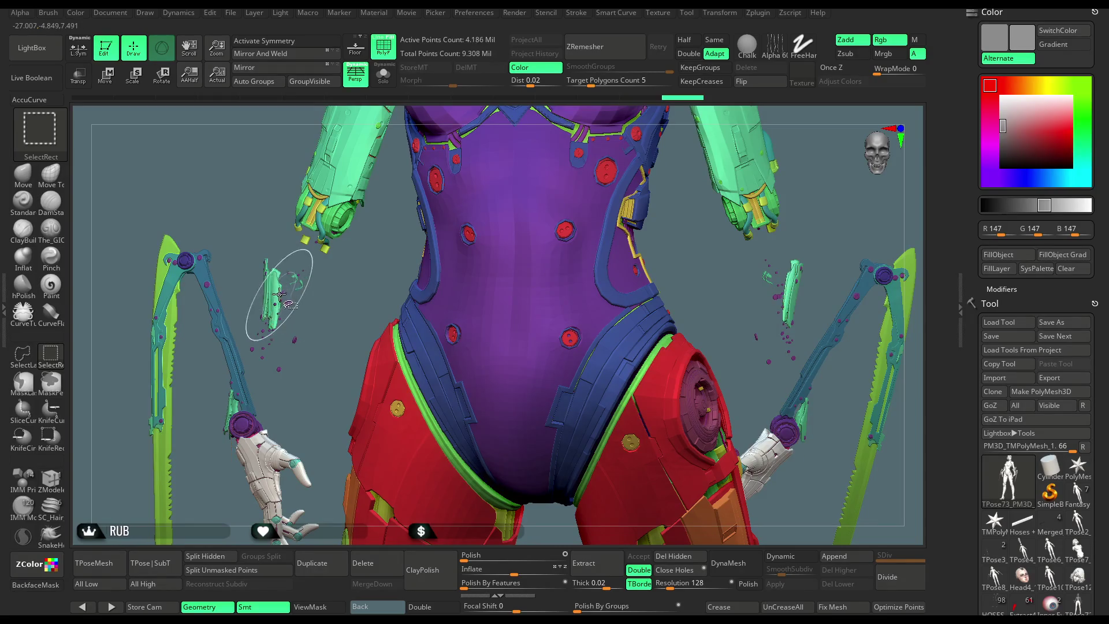
left_click(301, 328)
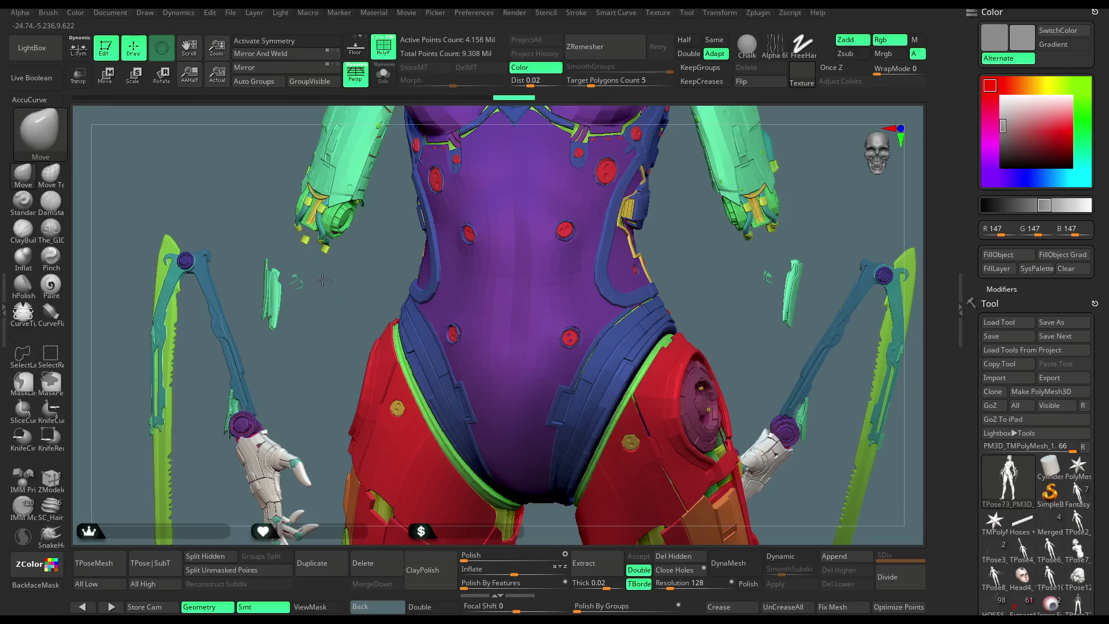
scroll(296, 280, "up", 4)
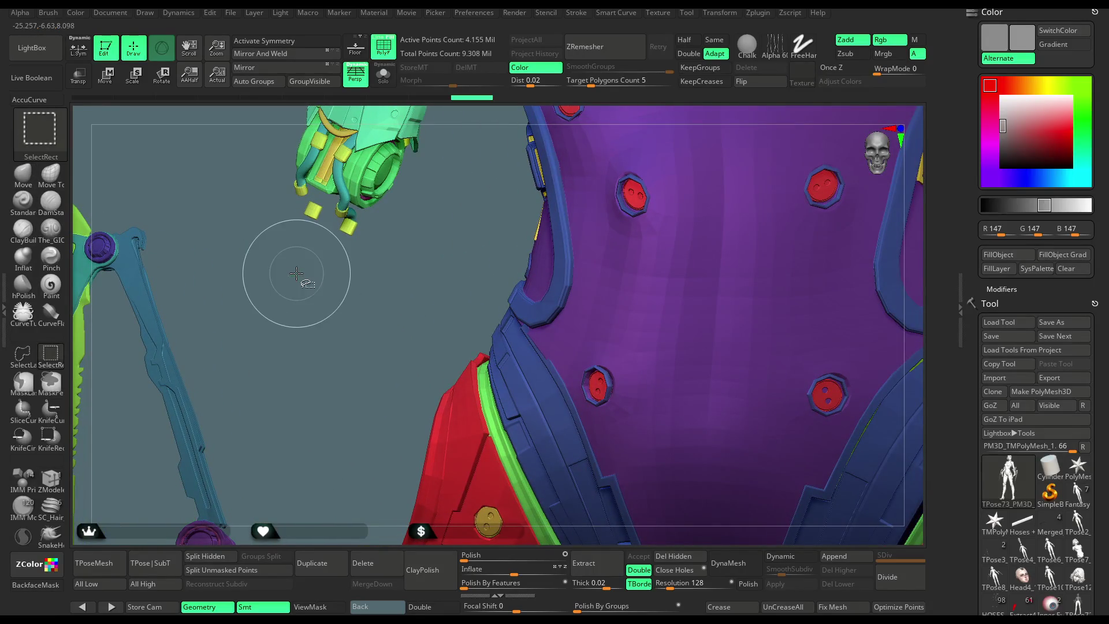
scroll(292, 288, "down", 5)
Hide both hands, the left arm claw and the small green blade piece with Ctrl+Shift selection.
key("ctrl+shift")
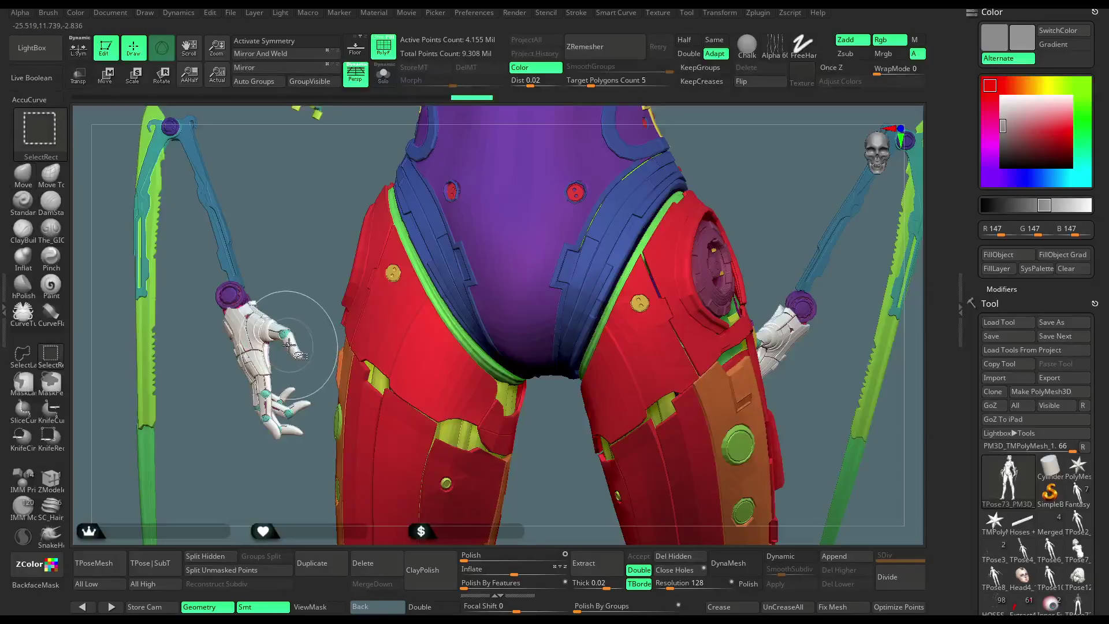
left_click(287, 339, "ctrl+shift")
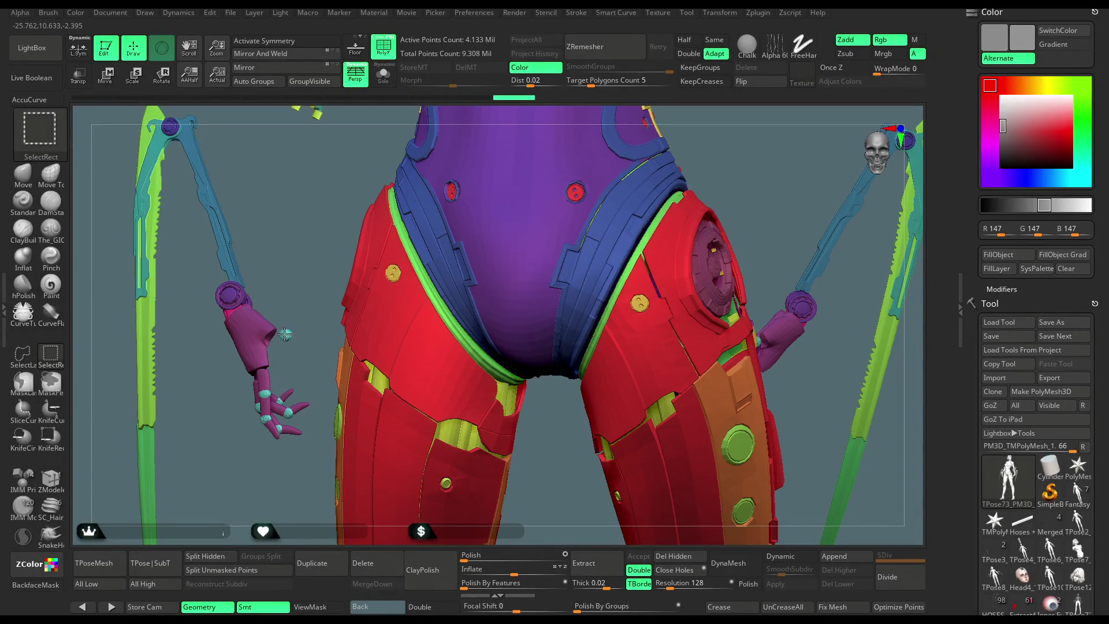
left_click(260, 338, "ctrl+shift")
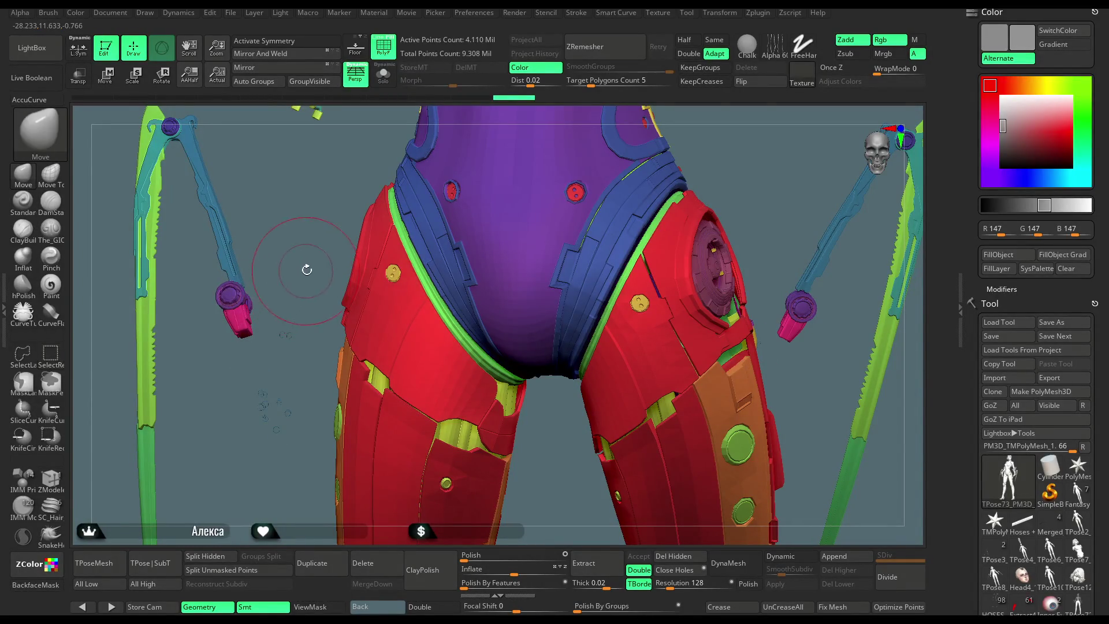
scroll(317, 325, "up", 4)
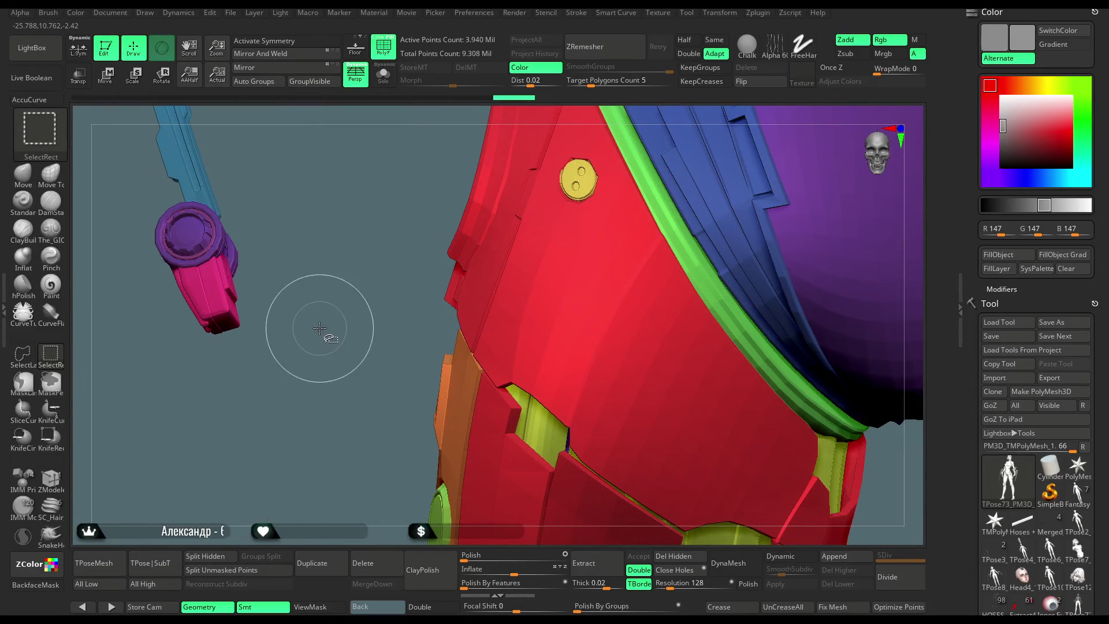
scroll(324, 254, "down", 5)
mouse_move(324, 274)
left_mouse_down()
mouse_move(322, 314)
mouse_move(296, 248)
mouse_move(556, 141)
left_mouse_up()
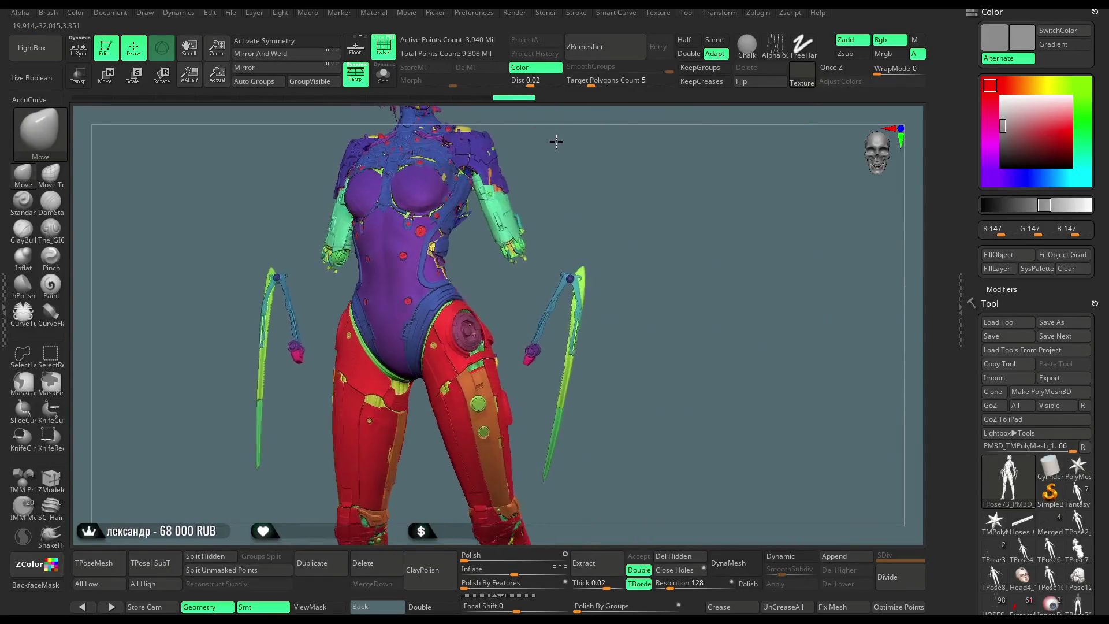
left_click_drag(305, 395, 313, 346, "ctrl+shift")
mouse_move(311, 297)
left_mouse_down("ctrl+alt+shift")
mouse_move(260, 243)
mouse_move(228, 249)
left_mouse_up("ctrl+alt+shift")
left_click_drag(305, 341, 225, 500, "ctrl+alt+shift")
left_click_drag(263, 366, 262, 365, "ctrl+alt+shift")
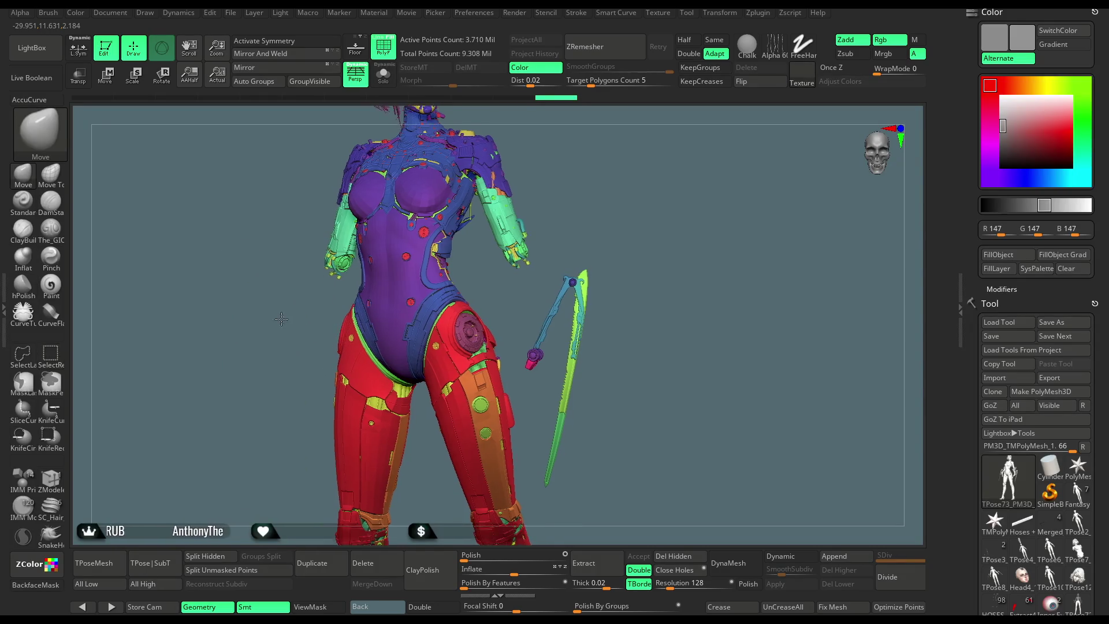
Use ZModeler Polygroup Fill to give the upper and lower yellow cylinders a new polygroup.
scroll(292, 371, "up", 5)
scroll(307, 368, "down", 10)
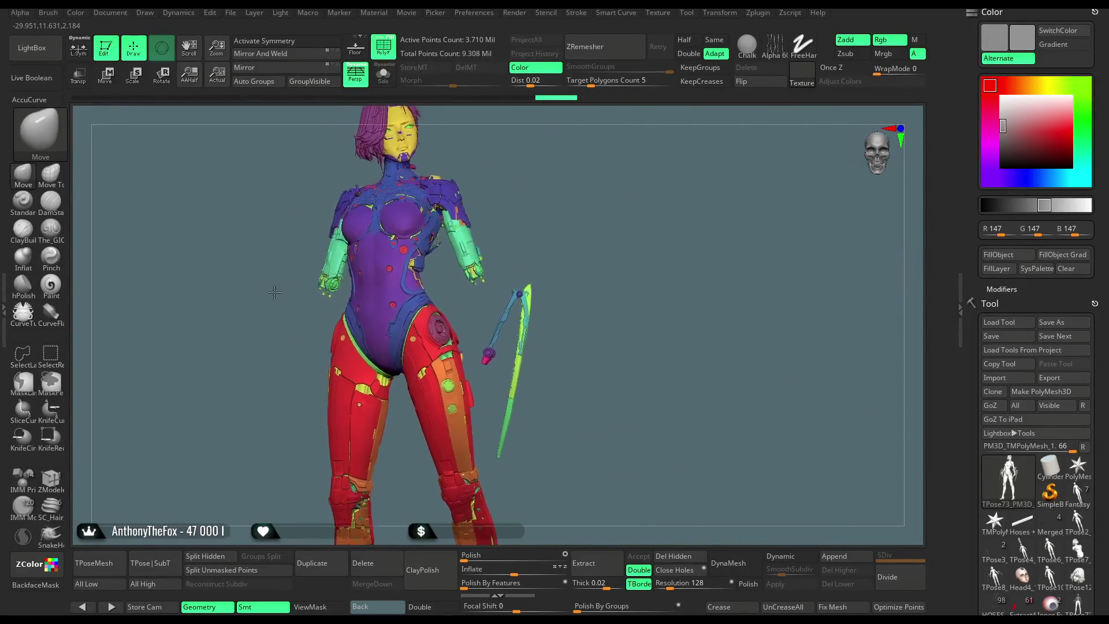
scroll(317, 341, "up", 8)
scroll(317, 341, "down", 8)
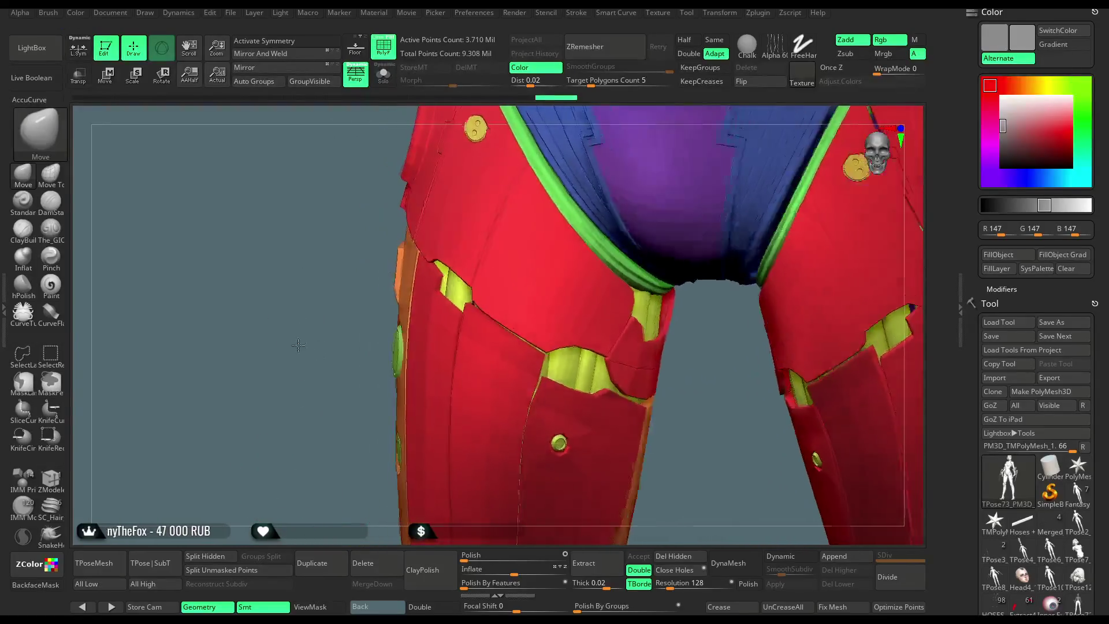
scroll(272, 420, "down", 3)
scroll(277, 375, "up", 8)
mouse_move(280, 349)
left_mouse_down()
mouse_move(396, 339)
mouse_move(374, 310)
mouse_move(385, 361)
mouse_move(341, 368)
left_mouse_up()
scroll(338, 270, "up", 6)
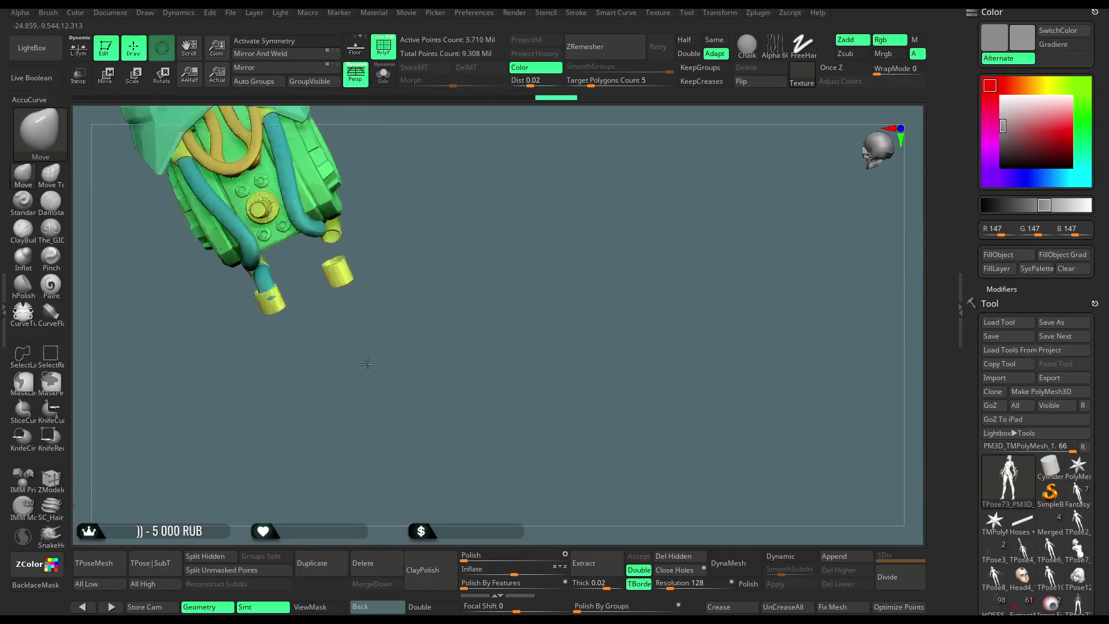
left_click(50, 477)
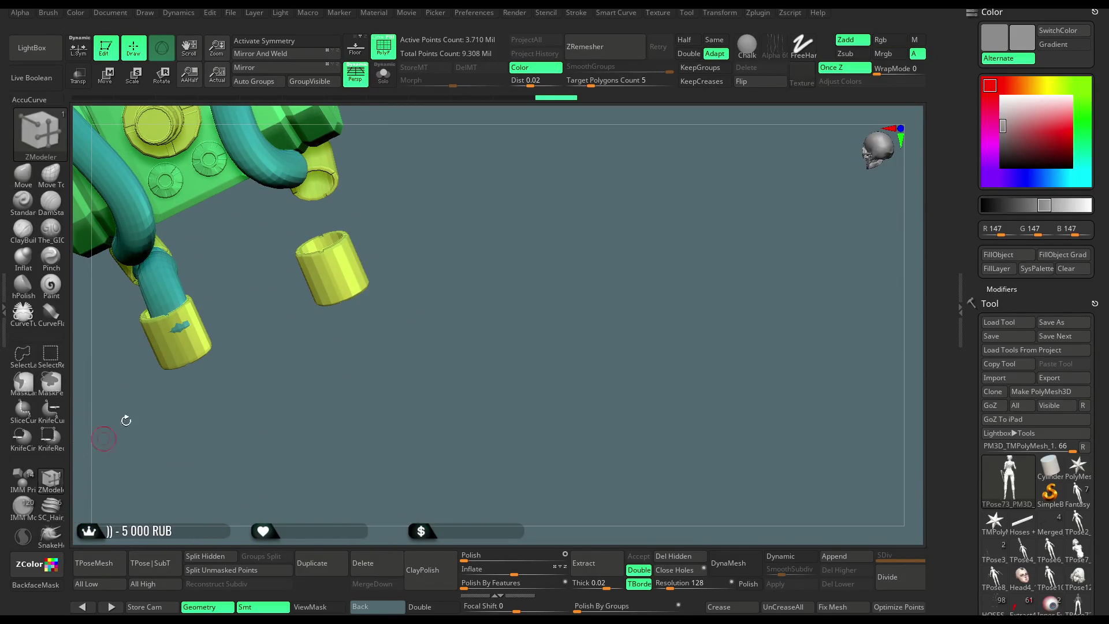
key("space")
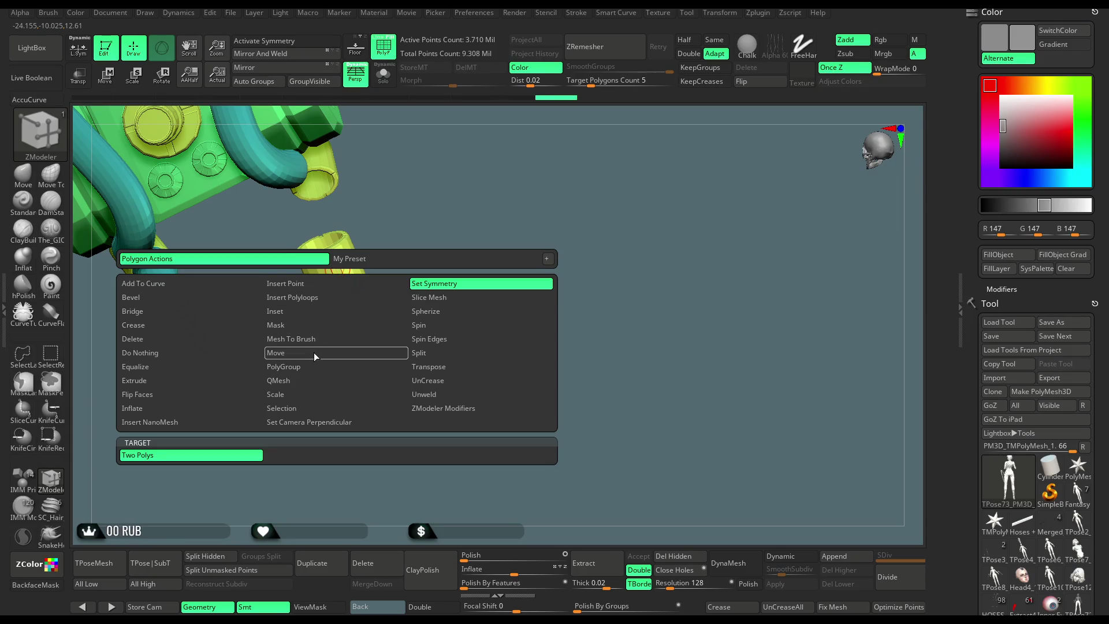
left_click(317, 380)
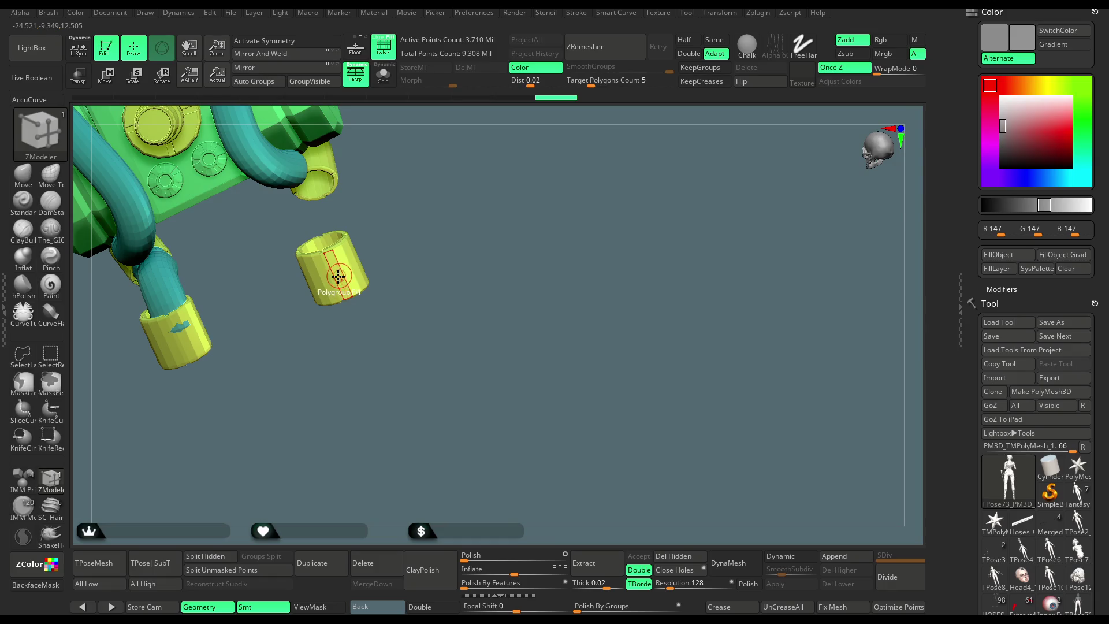
left_click(337, 277)
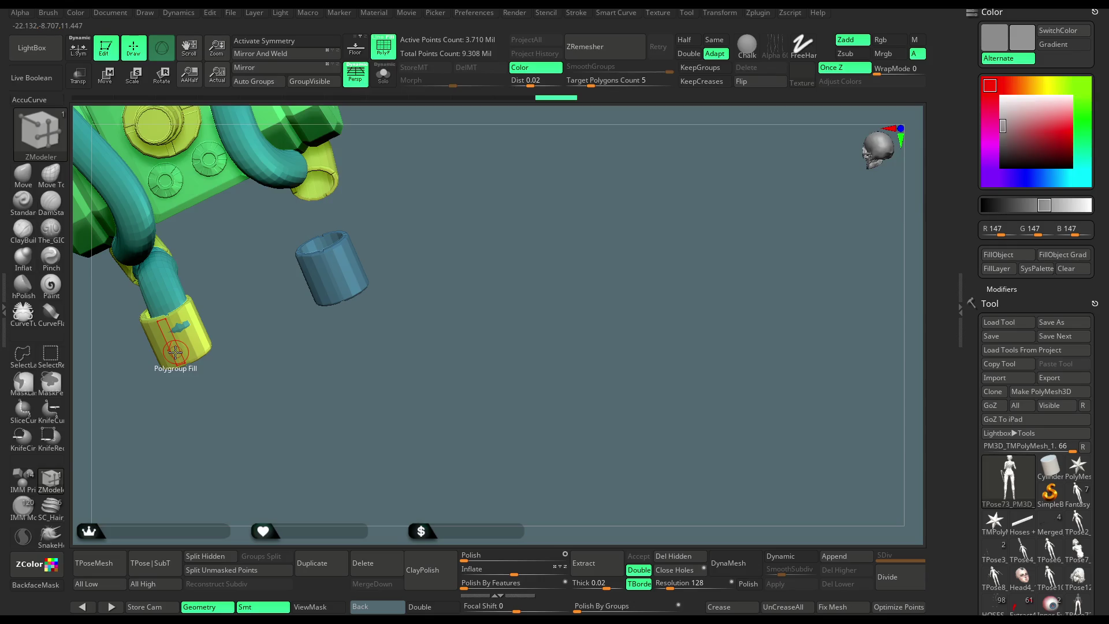
left_click(175, 351)
Hide the two cylinders with a Ctrl+Shift click.
key("ctrl+shift")
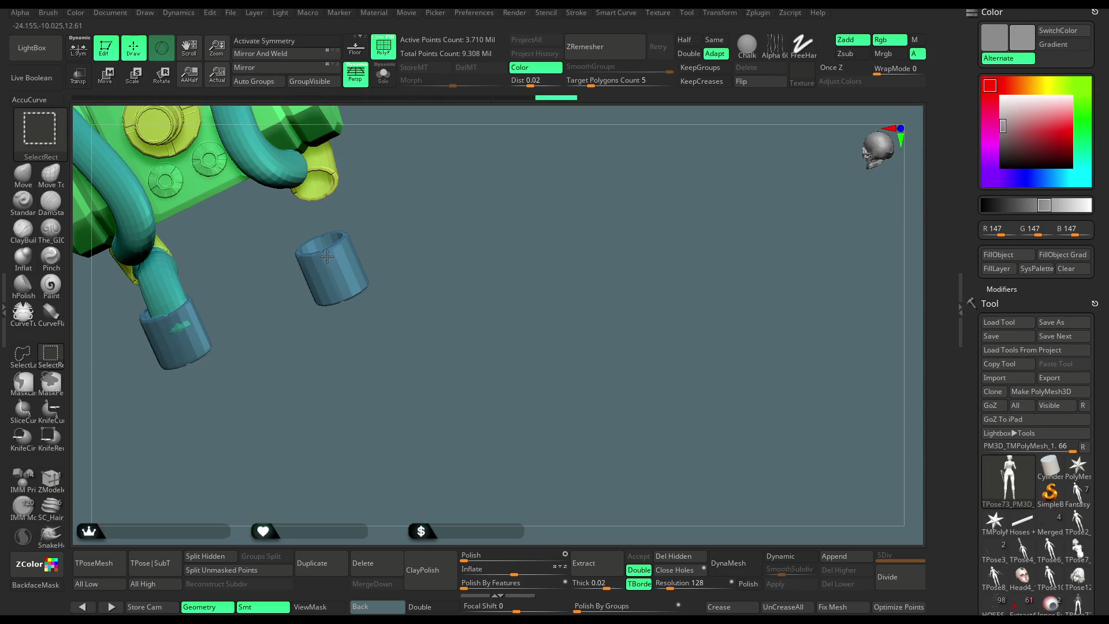
left_click(327, 256, "ctrl+alt+shift")
mouse_move(384, 339)
left_mouse_down()
mouse_move(396, 257)
mouse_move(385, 220)
mouse_move(296, 317)
left_mouse_up()
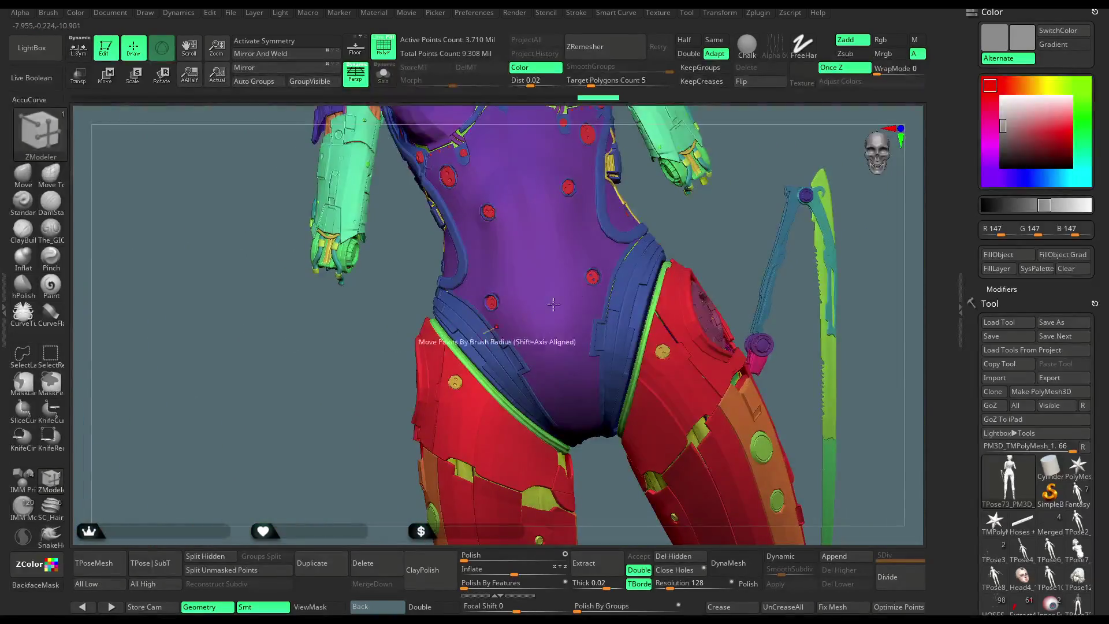
Isolate the left armoured arm with SelectRect and invert the mask so only the arm is unmasked.
left_click_drag(730, 217, 656, 262)
key("ctrl+shift")
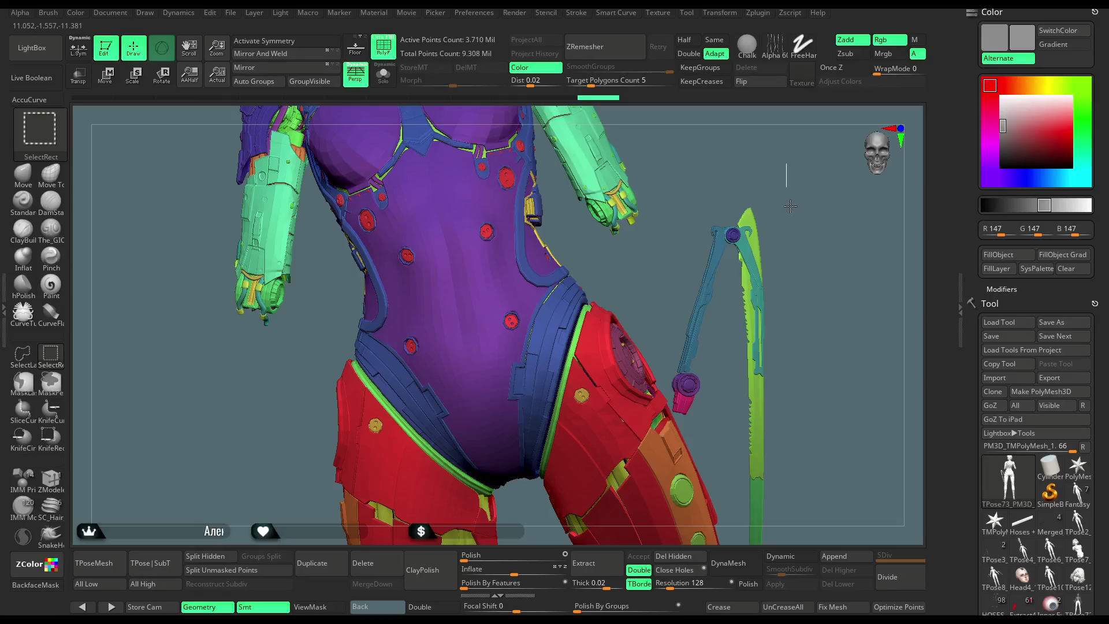
left_click(790, 206, "ctrl+shift")
mouse_move(806, 223)
left_mouse_down()
mouse_move(789, 188)
mouse_move(687, 174)
mouse_move(473, 412)
mouse_move(361, 488)
left_mouse_up()
mouse_move(412, 440)
left_mouse_down("ctrl+alt+shift")
mouse_move(404, 418)
mouse_move(532, 352)
mouse_move(537, 410)
mouse_move(561, 307)
left_mouse_up("ctrl+alt+shift")
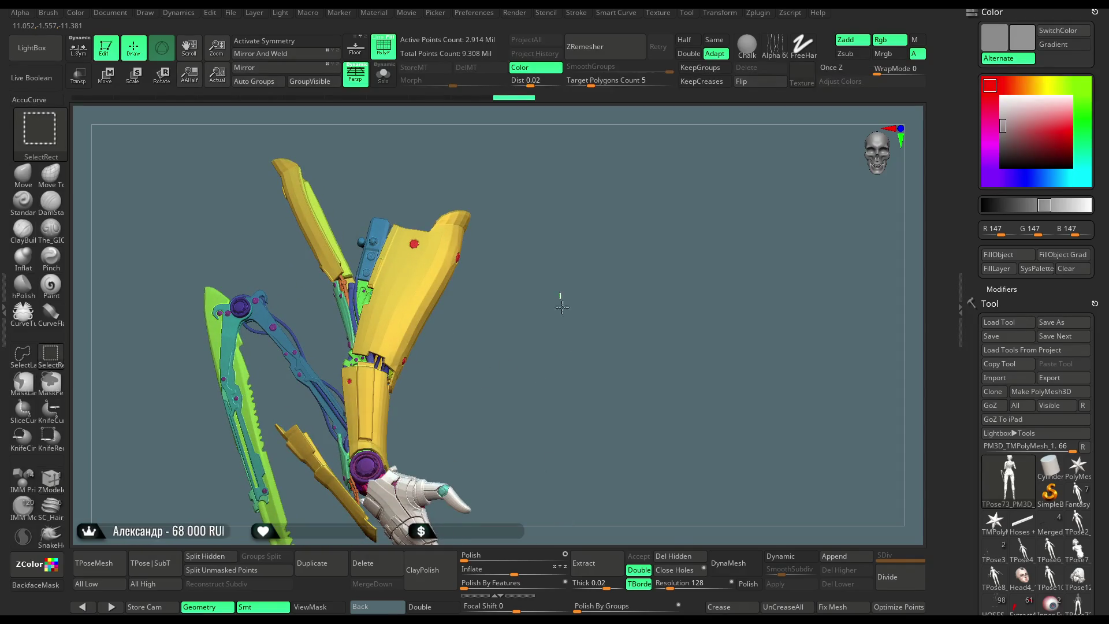
left_click_drag(554, 354, 547, 366, "ctrl+shift")
mouse_move(424, 377)
left_mouse_down()
mouse_move(410, 369)
mouse_move(403, 334)
mouse_move(415, 338)
mouse_move(373, 345)
mouse_move(532, 252)
mouse_move(557, 218)
mouse_move(564, 307)
mouse_move(145, 181)
left_mouse_up()
left_click(396, 354, "ctrl")
Unhide all parts, switch to Transpose (W) and recentre the gizmo on the arm.
left_click(371, 346, "ctrl+shift")
key("w")
left_click_drag(133, 291, 183, 296)
left_click(180, 285)
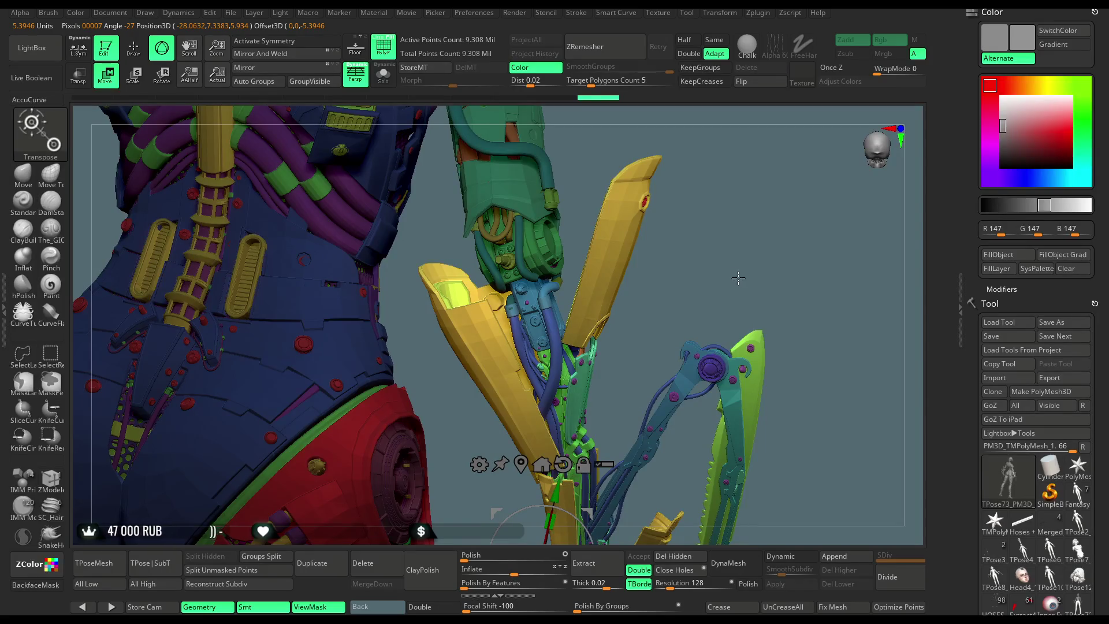
Place the Transpose gizmo on the arm's elbow joint mechanism.
left_click_drag(738, 278, 726, 268, "alt")
left_click_drag(533, 543, 517, 237, "alt")
left_click_drag(683, 198, 595, 346, "alt")
right_click_drag(595, 346, 548, 381)
key("q")
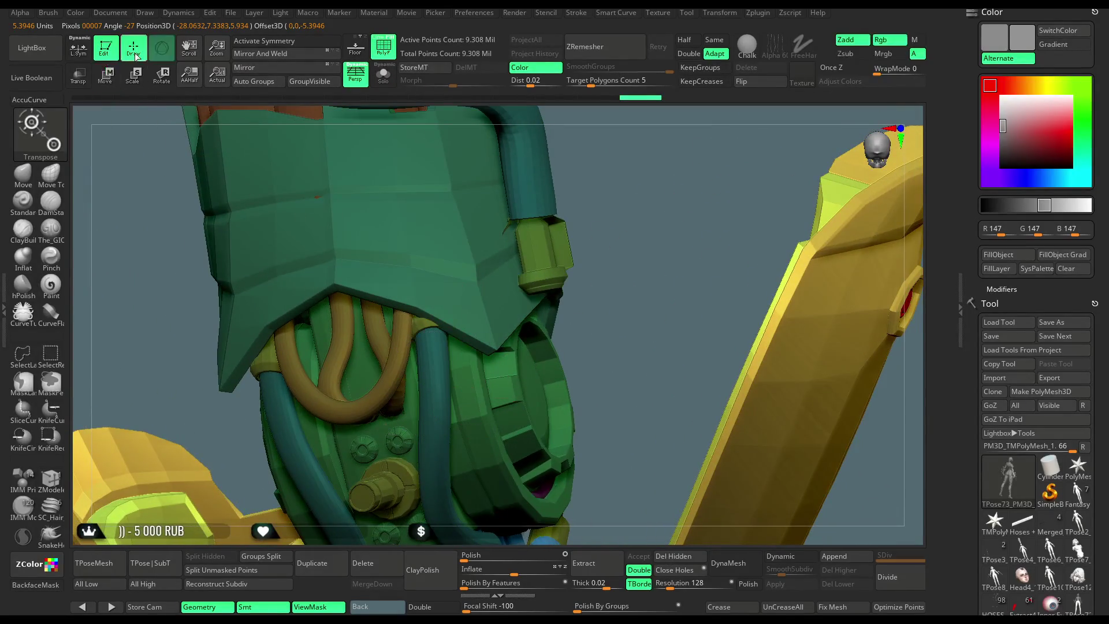
key("b")
key("z")
key("m")
right_click_drag(636, 262, 482, 381)
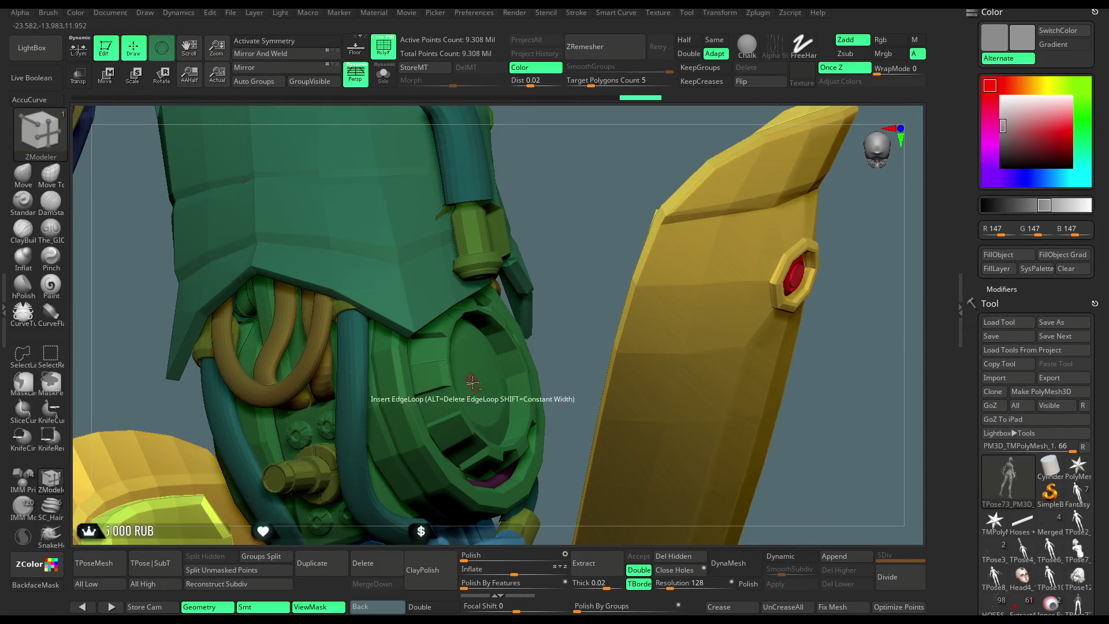
left_click(23, 173)
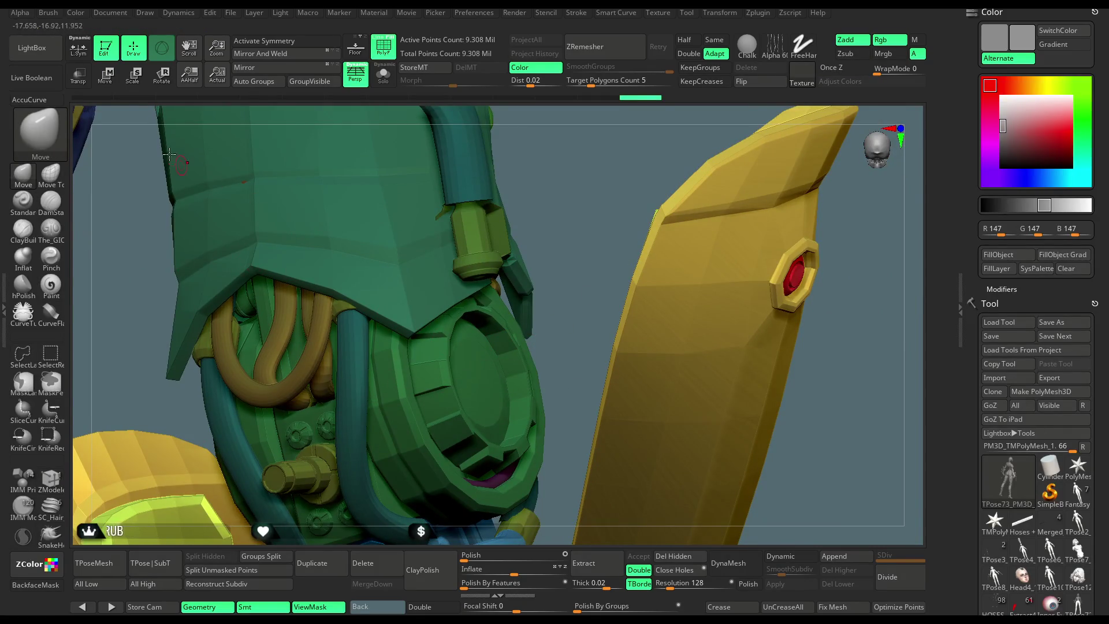
key("w")
mouse_move(605, 299)
right_mouse_down()
mouse_move(671, 282)
mouse_move(555, 387)
mouse_move(529, 462)
mouse_move(777, 191)
mouse_move(617, 305)
right_mouse_up()
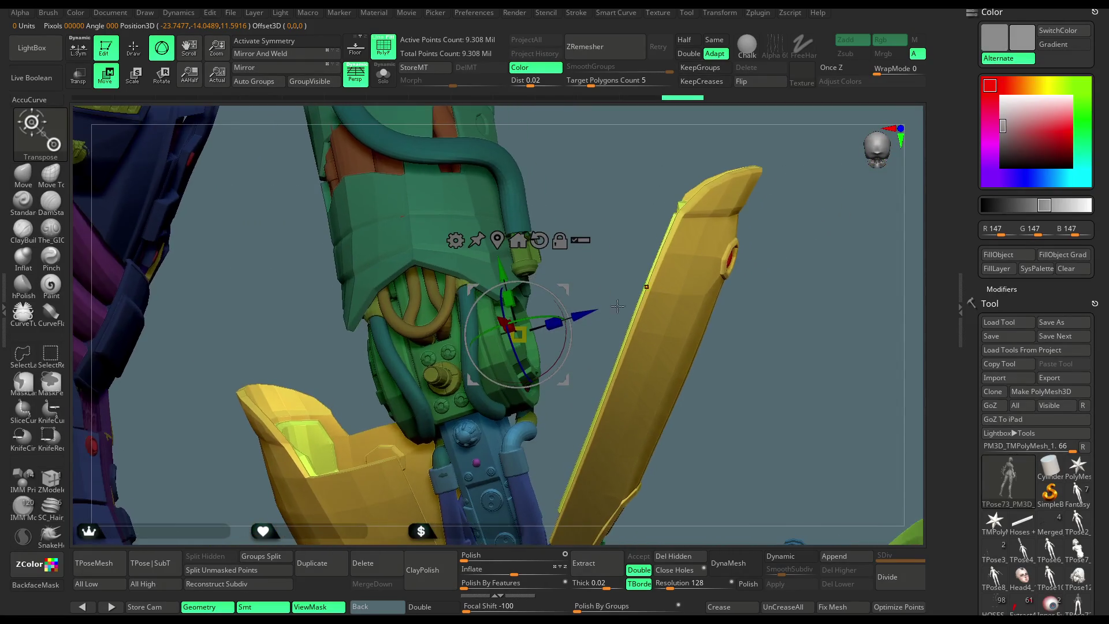
right_click_drag(574, 339, 457, 321)
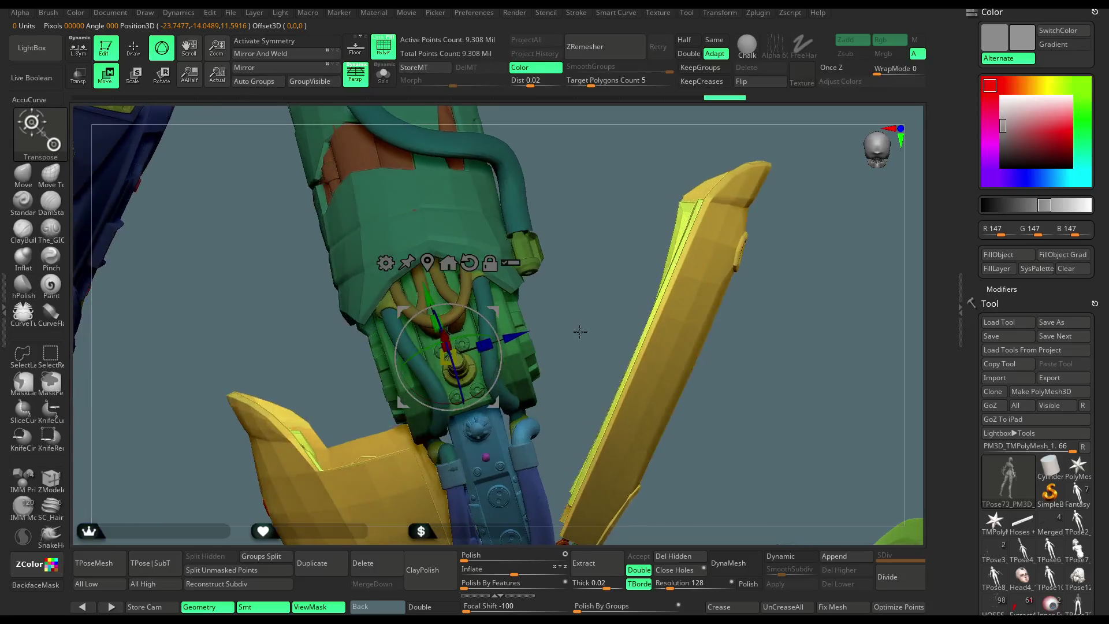
mouse_move(575, 310)
right_mouse_down()
mouse_move(562, 284)
mouse_move(462, 393)
right_mouse_up()
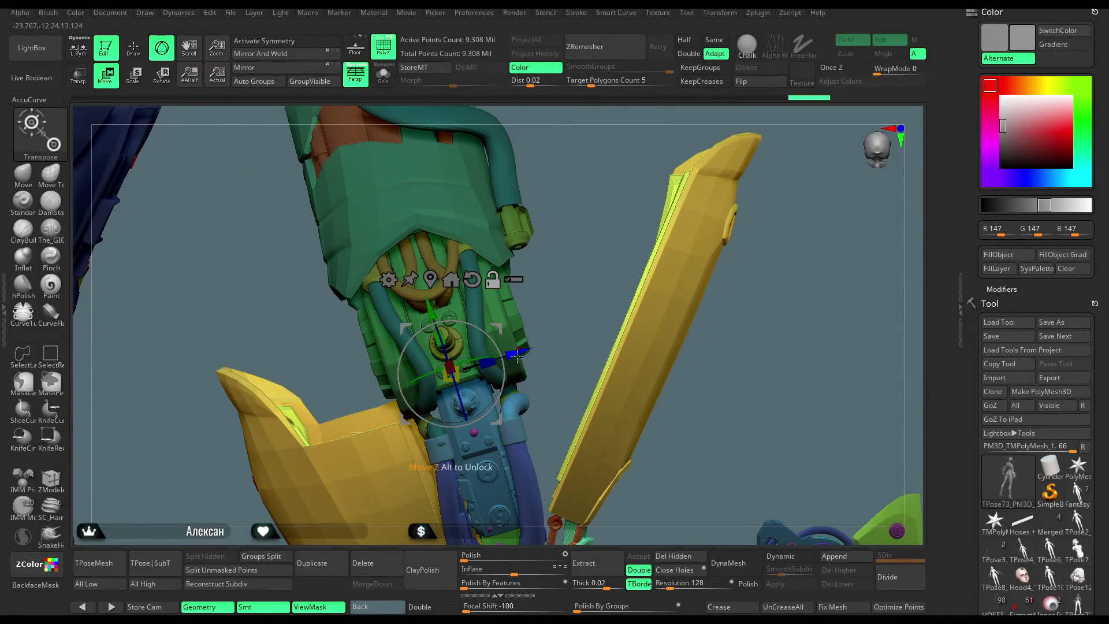
mouse_move(722, 403)
right_mouse_down()
mouse_move(705, 322)
mouse_move(673, 256)
mouse_move(598, 227)
mouse_move(546, 297)
mouse_move(593, 225)
mouse_move(555, 271)
right_mouse_up()
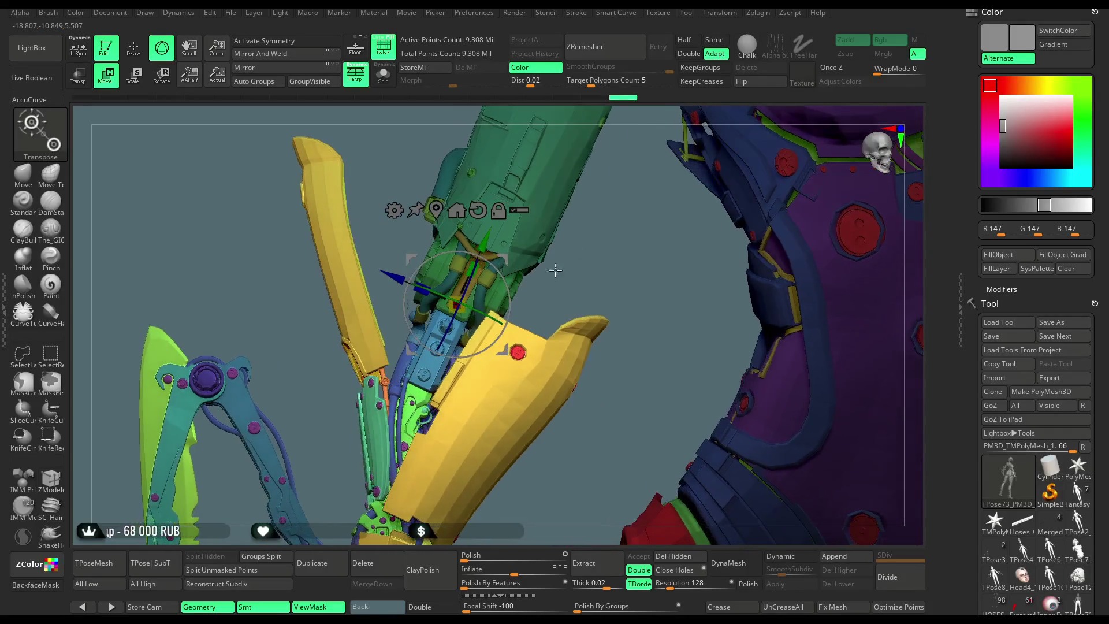
Rotate the lower arm and green blade at the elbow so they hang beside the hip.
mouse_move(393, 278)
right_mouse_down()
mouse_move(652, 259)
mouse_move(618, 280)
right_mouse_up()
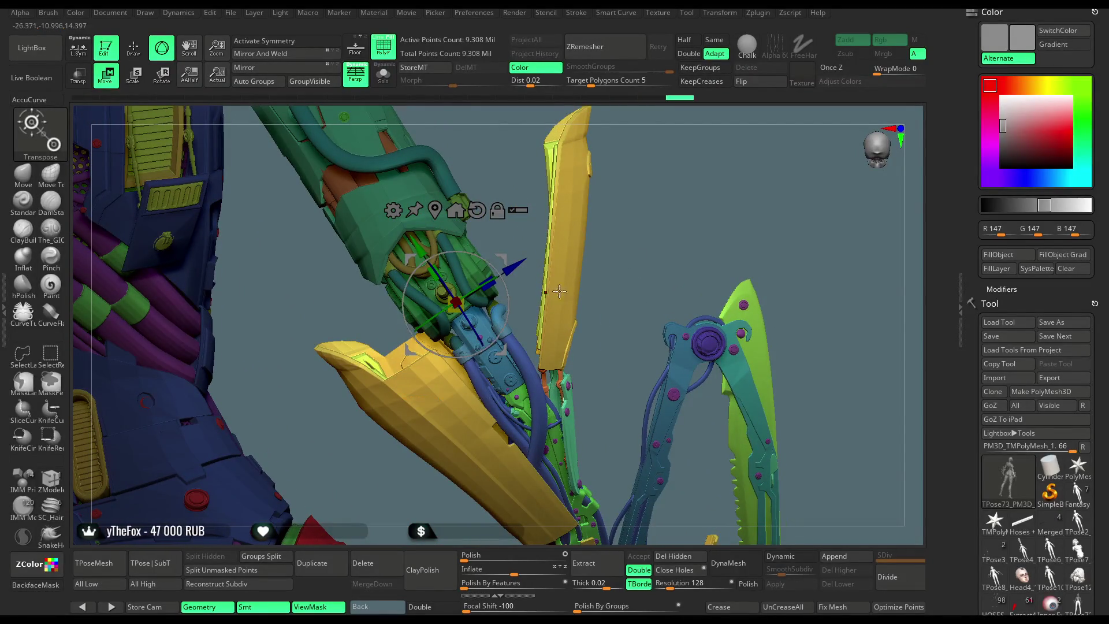
right_click_drag(559, 291, 508, 314)
left_click_drag(483, 307, 484, 311)
mouse_move(647, 269)
right_mouse_down()
mouse_move(540, 386)
mouse_move(705, 155)
mouse_move(538, 319)
right_mouse_up()
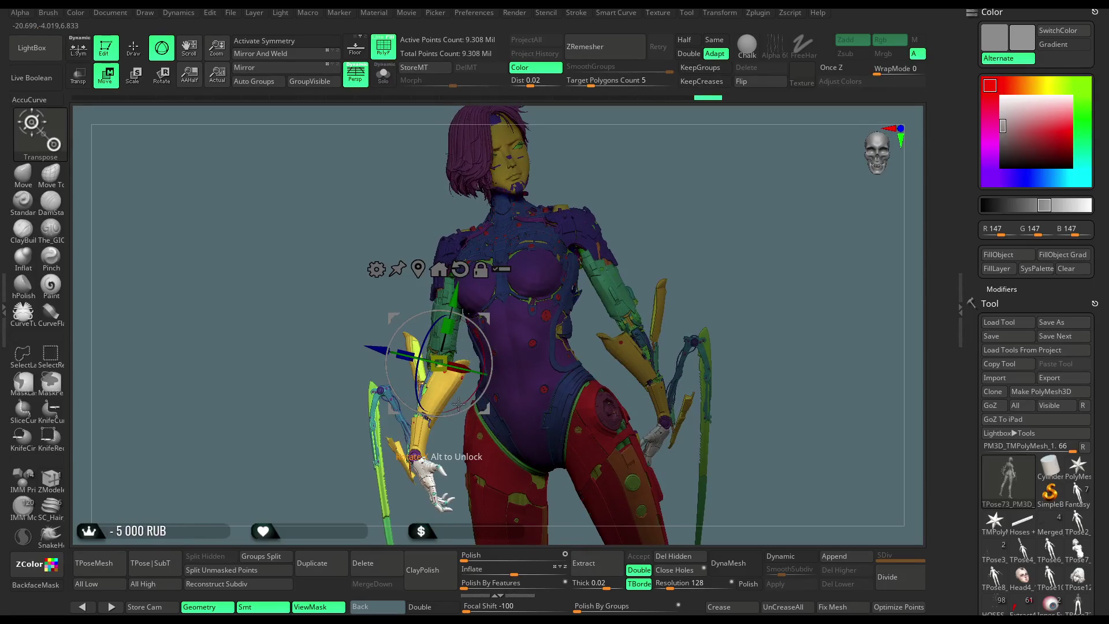
mouse_move(692, 194)
right_mouse_down()
mouse_move(701, 186)
mouse_move(566, 445)
mouse_move(461, 379)
right_mouse_up()
key("ctrl")
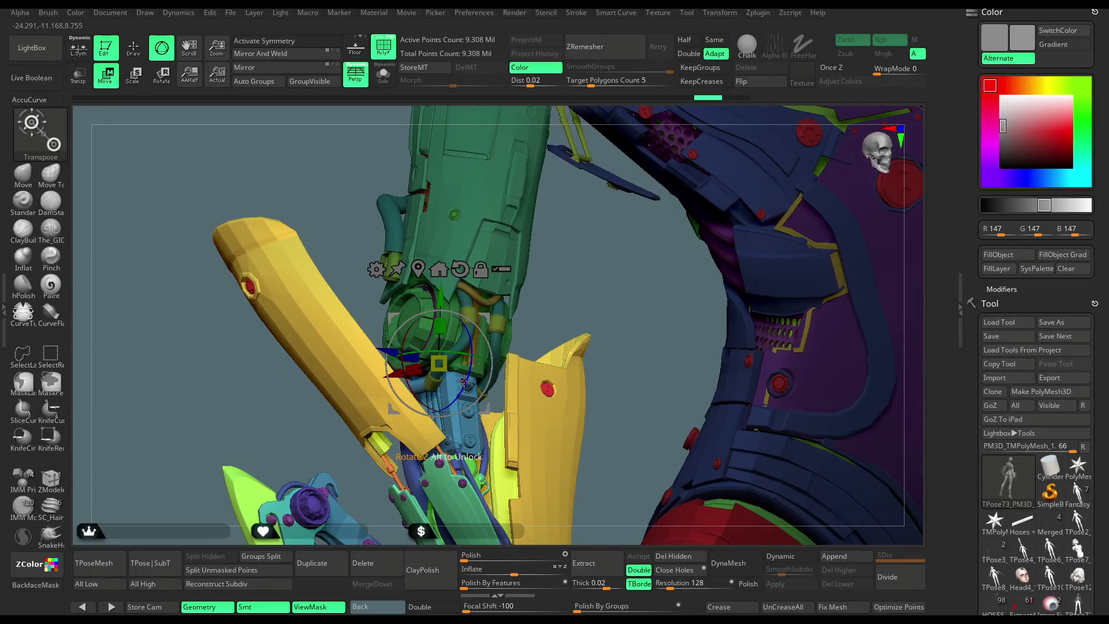
left_click_drag(465, 380, 464, 380)
mouse_move(620, 367)
right_mouse_down("ctrl")
mouse_move(647, 189)
mouse_move(637, 246)
mouse_move(638, 200)
right_mouse_up("ctrl")
Isolate the yellow arm armour pieces by hiding and inverting the surrounding parts' visibility.
left_click(134, 47)
mouse_move(210, 240)
right_mouse_down("ctrl")
mouse_move(413, 430)
mouse_move(405, 369)
right_mouse_up("ctrl")
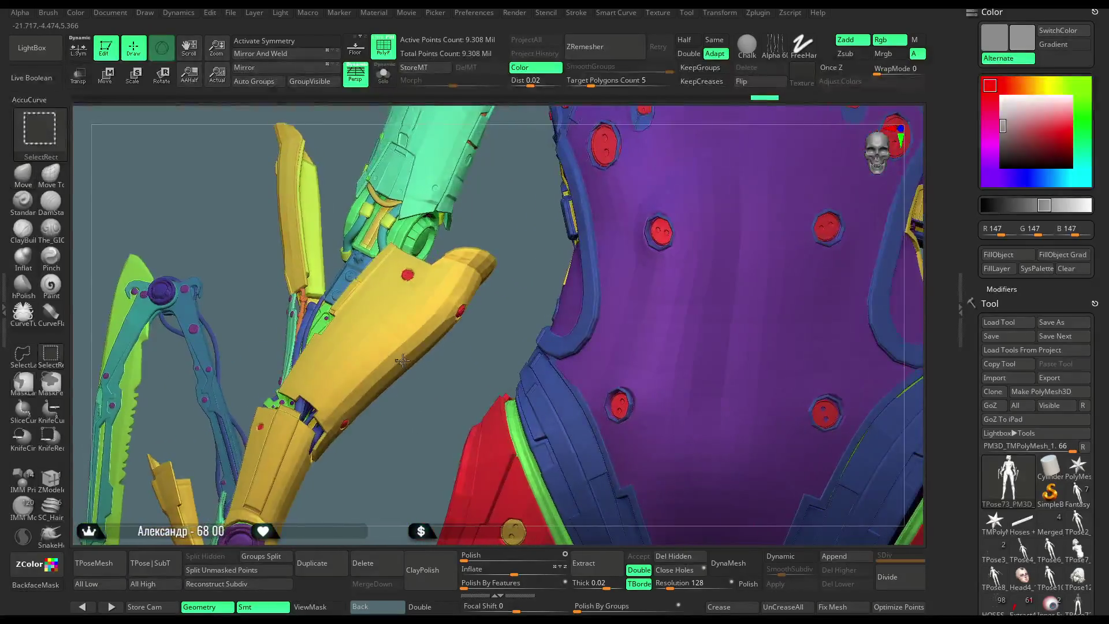
left_click(405, 369, "ctrl+shift")
left_click(458, 296, "ctrl+shift")
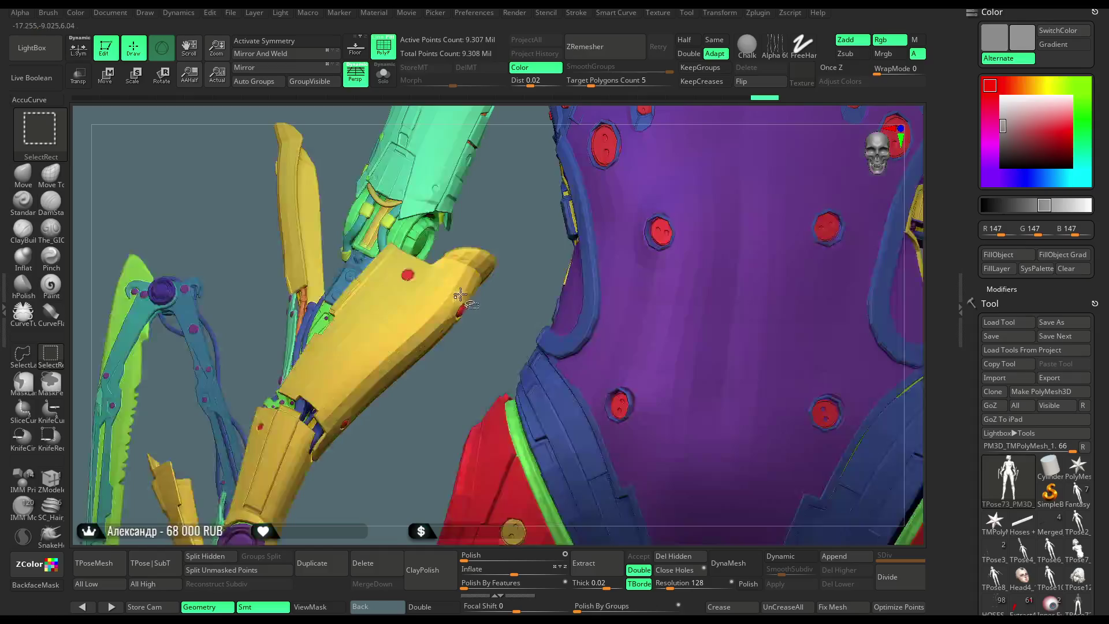
left_click(460, 288, "ctrl+alt+shift")
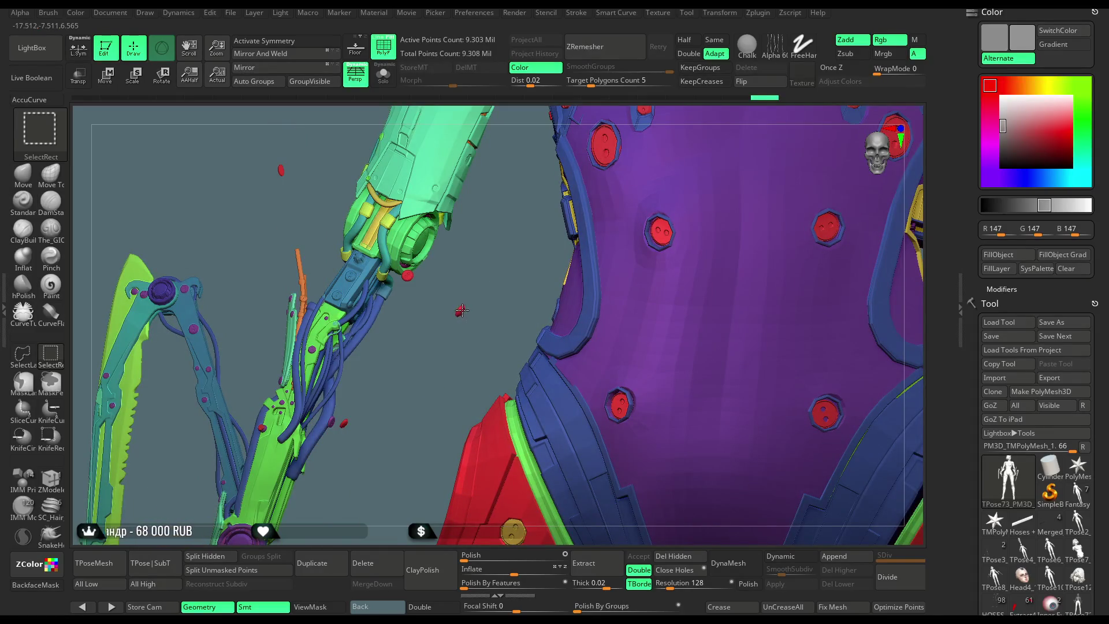
left_click(481, 288, "ctrl+shift")
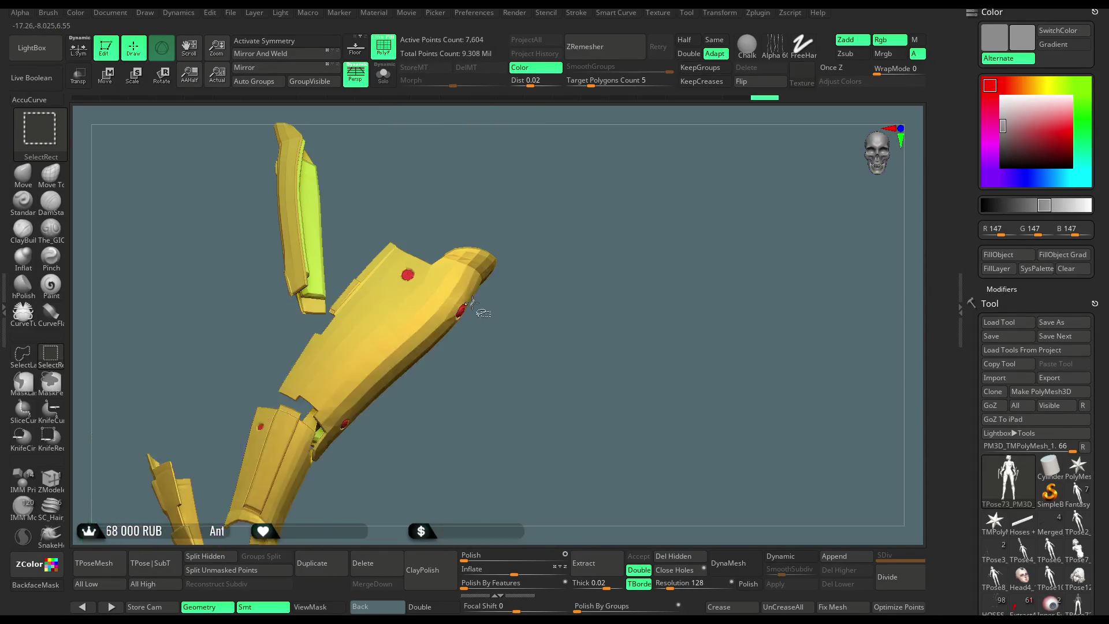
mouse_move(443, 431)
left_mouse_down()
mouse_move(452, 359)
mouse_move(460, 389)
mouse_move(501, 415)
left_mouse_up()
mouse_move(619, 291)
left_mouse_down()
mouse_move(560, 277)
mouse_move(584, 215)
mouse_move(567, 277)
mouse_move(549, 280)
left_mouse_up()
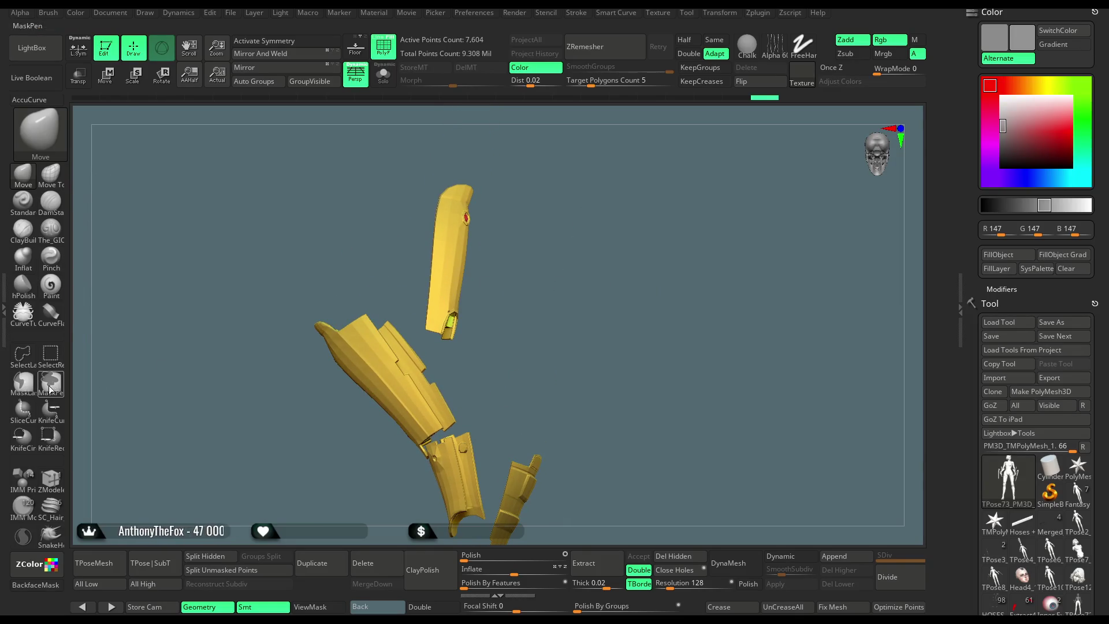
mouse_move(502, 143)
left_mouse_down("ctrl+alt+shift")
mouse_move(399, 182)
mouse_move(473, 479)
mouse_move(546, 288)
left_mouse_up("ctrl+alt+shift")
left_click(546, 289, "ctrl+shift")
mouse_move(547, 227)
left_mouse_down()
mouse_move(441, 235)
mouse_move(498, 192)
mouse_move(576, 210)
mouse_move(690, 167)
mouse_move(612, 509)
mouse_move(568, 434)
left_mouse_up()
mouse_move(449, 393)
left_mouse_down("alt")
mouse_move(468, 448)
mouse_move(586, 443)
mouse_move(605, 342)
mouse_move(595, 280)
mouse_move(597, 302)
mouse_move(595, 292)
mouse_move(575, 338)
left_mouse_up("alt")
Give the lower armour piece a new polygroup, hide the blue piece and a region, then unhide everything.
key("ctrl+shift")
mouse_move(375, 391)
left_mouse_down("ctrl+alt+shift")
mouse_move(291, 276)
mouse_move(360, 535)
mouse_move(407, 462)
left_mouse_up("ctrl+alt+shift")
mouse_move(556, 287)
left_mouse_down("alt")
mouse_move(531, 416)
mouse_move(554, 317)
mouse_move(609, 292)
mouse_move(648, 248)
left_mouse_up("alt")
left_click(57, 486)
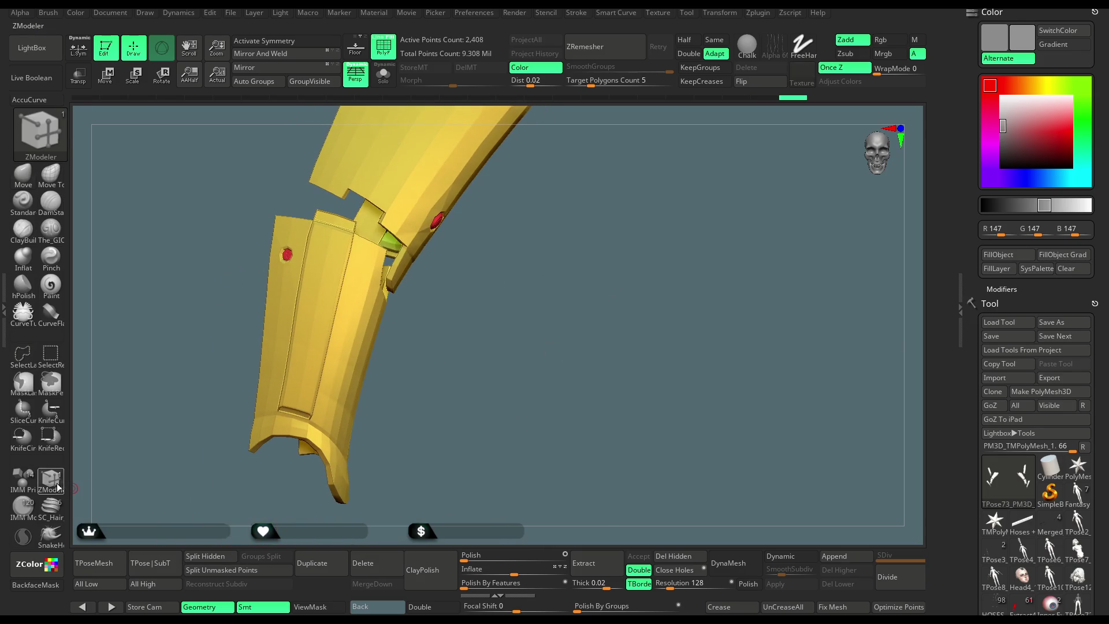
left_click(319, 328)
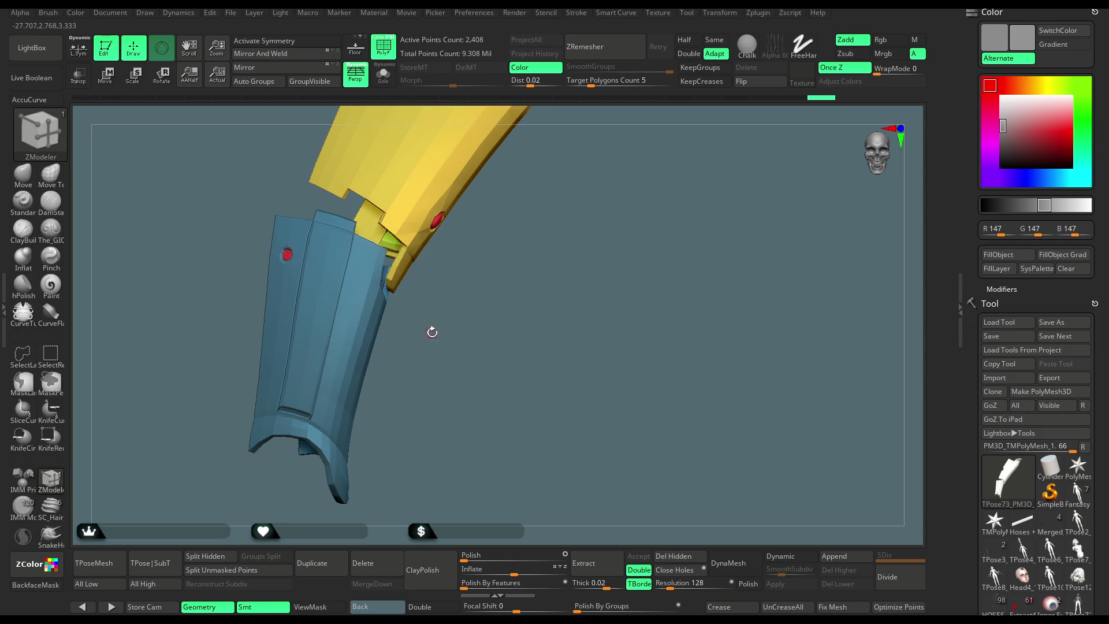
key("ctrl+shift")
left_click(51, 352)
left_click(321, 343, "ctrl+alt+shift")
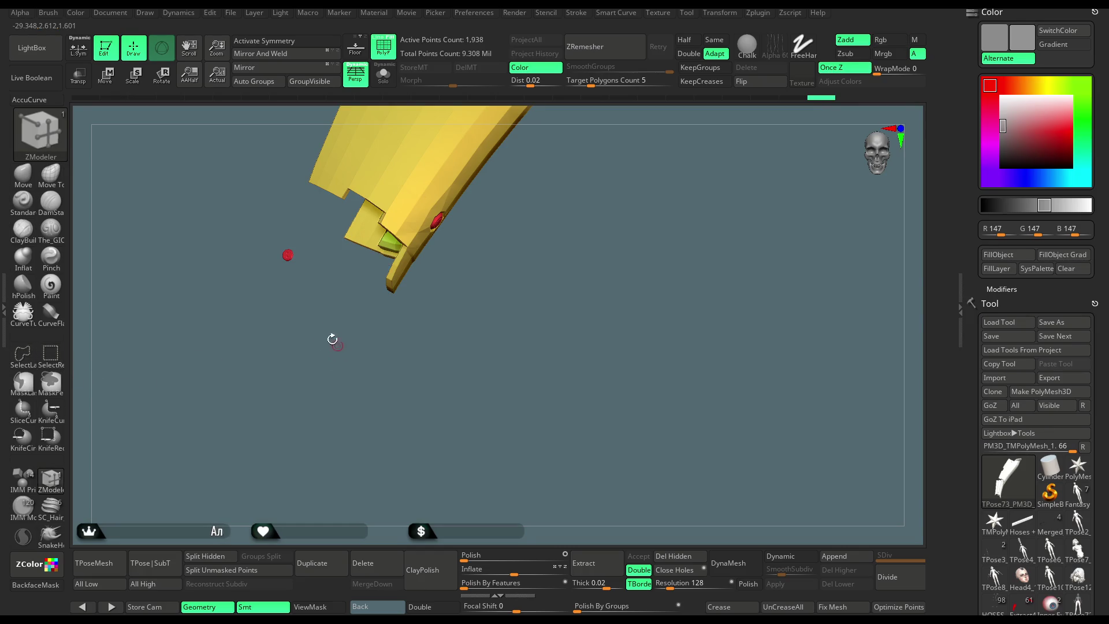
left_click_drag(307, 228, 250, 305, "ctrl+alt+shift")
mouse_move(287, 349)
left_mouse_down()
mouse_move(345, 366)
mouse_move(418, 269)
mouse_move(407, 263)
mouse_move(429, 277)
left_mouse_up()
left_click(432, 285, "ctrl+shift")
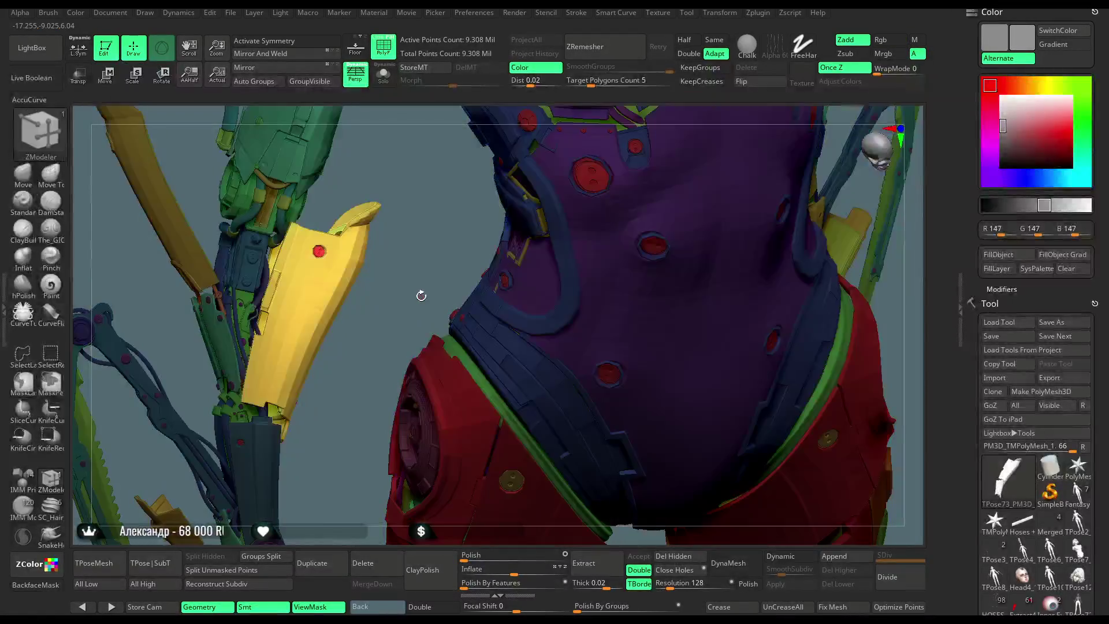
Place the Move gizmo at the lower end of the yellow forearm plate and check its position.
left_click_drag(420, 294, 322, 279)
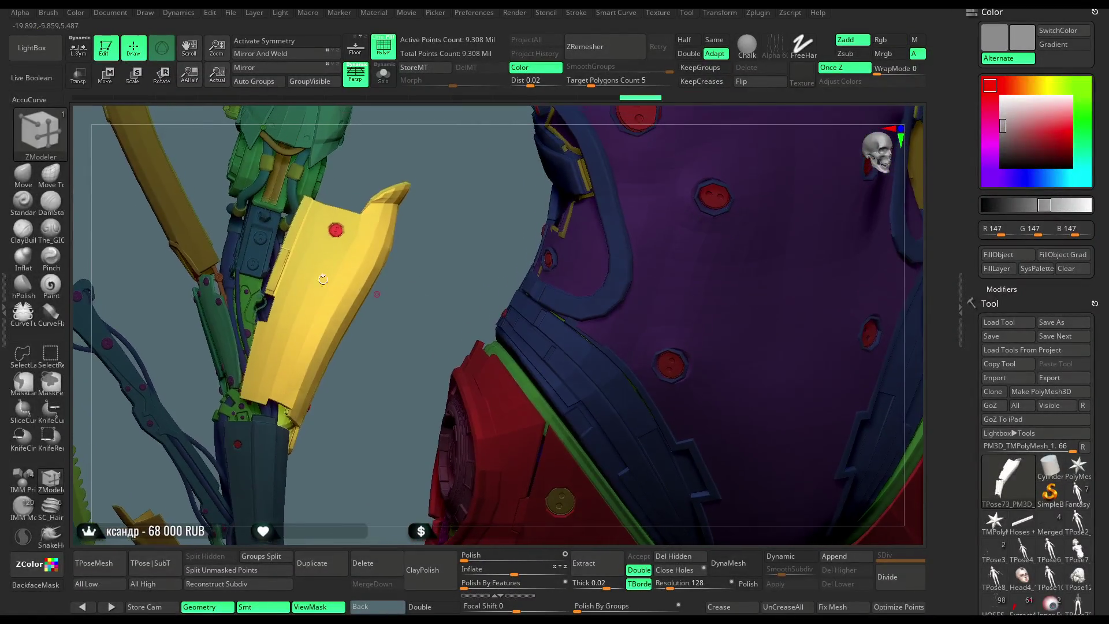
left_click(111, 84)
left_click_drag(318, 155, 299, 337)
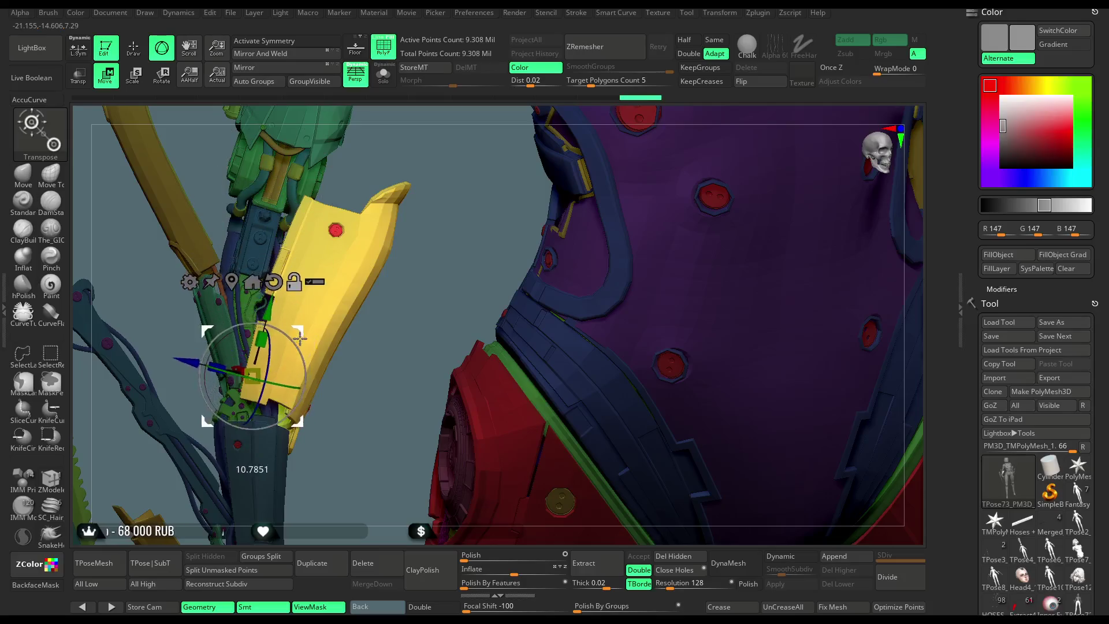
left_click_drag(427, 323, 383, 384)
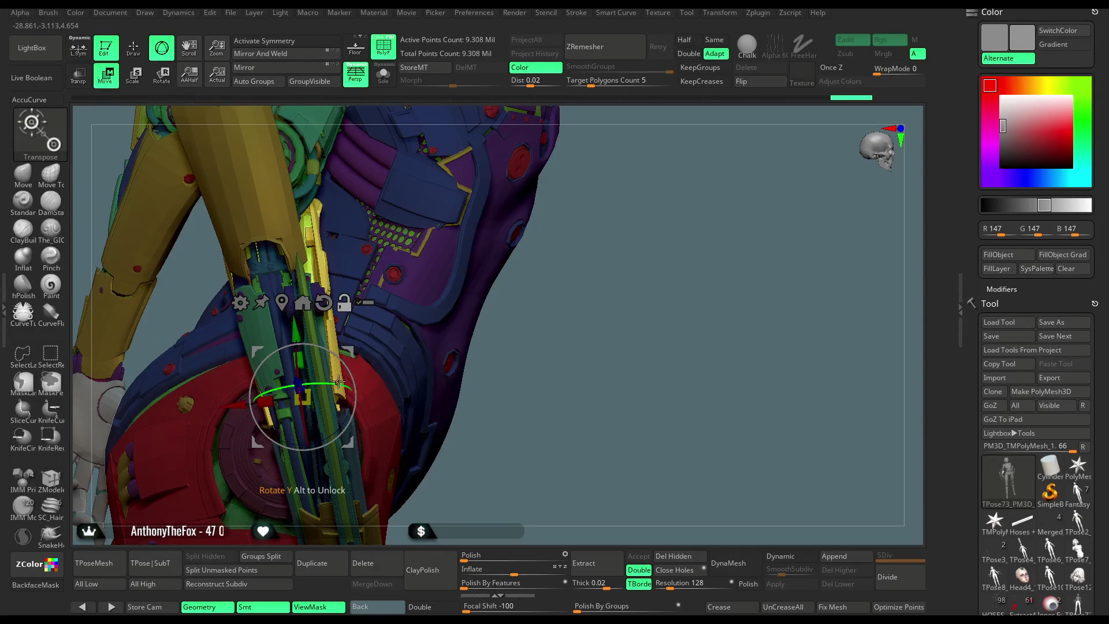
mouse_move(349, 366)
left_mouse_down()
mouse_move(323, 398)
mouse_move(337, 431)
mouse_move(414, 410)
mouse_move(445, 356)
mouse_move(507, 397)
mouse_move(428, 364)
mouse_move(358, 400)
left_mouse_up()
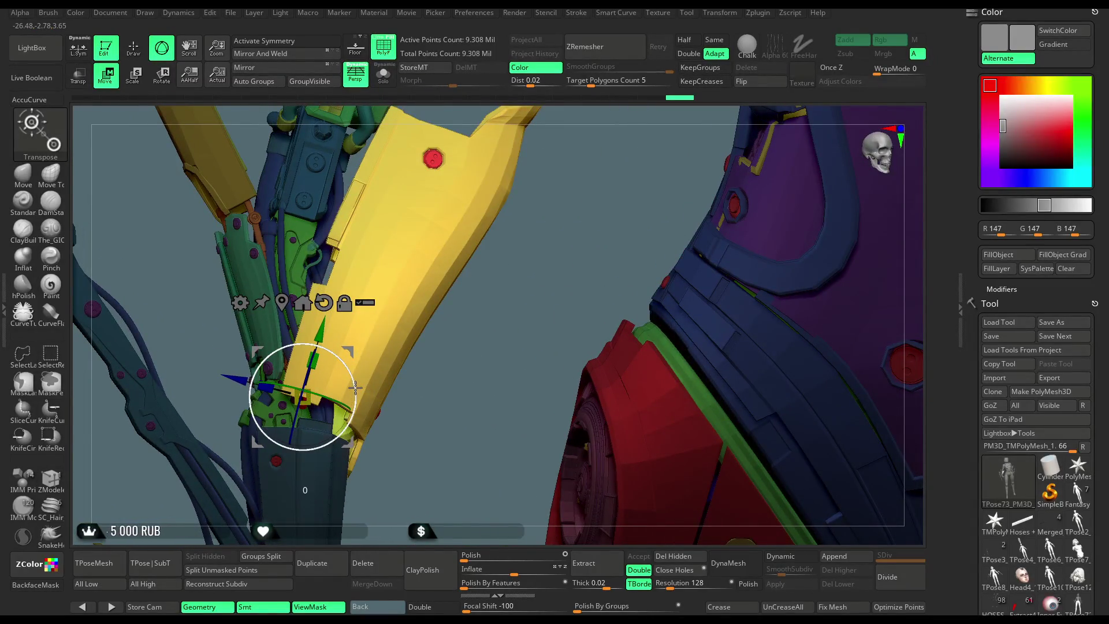
mouse_move(455, 406)
left_mouse_down()
mouse_move(354, 362)
mouse_move(379, 367)
mouse_move(661, 209)
left_mouse_up()
Return to the ZModeler brush and view the arm armour from the side.
key("ctrl")
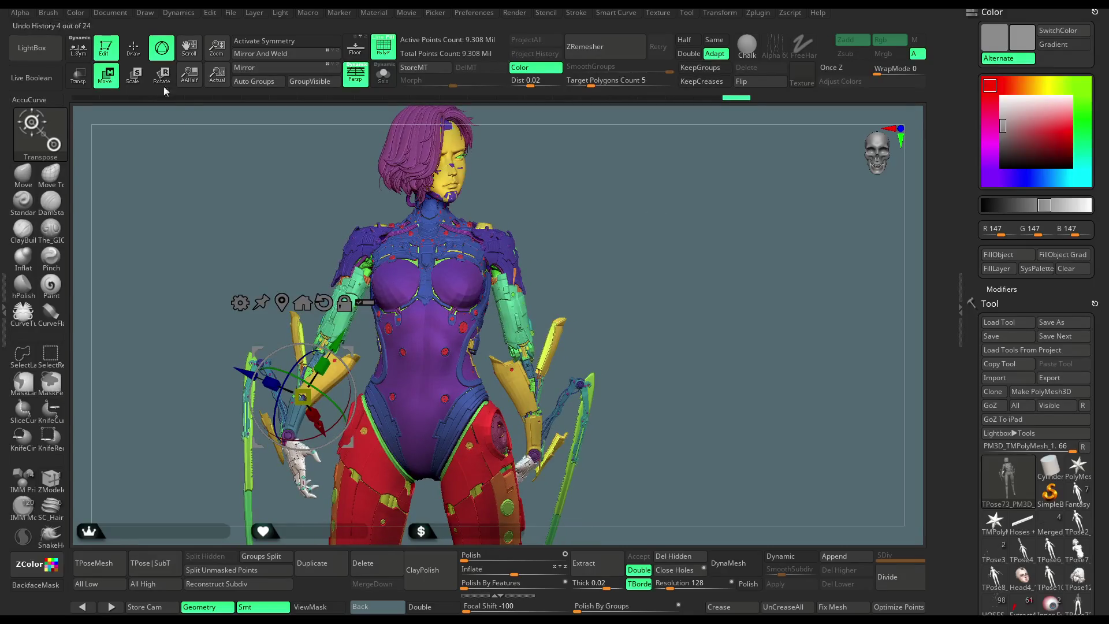
key("b")
key("z")
key("m")
left_click_drag(593, 171, 615, 366, "alt")
mouse_move(616, 366)
right_mouse_down()
mouse_move(589, 369)
mouse_move(288, 214)
right_mouse_up()
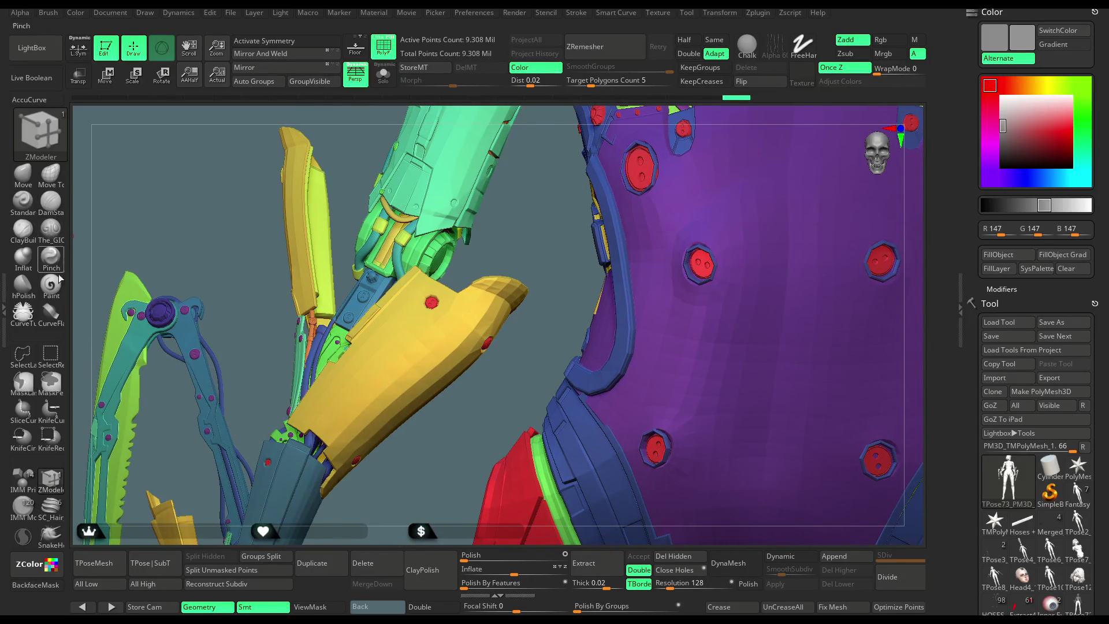
right_click_drag(127, 278, 247, 276)
left_click(324, 218, "ctrl+shift")
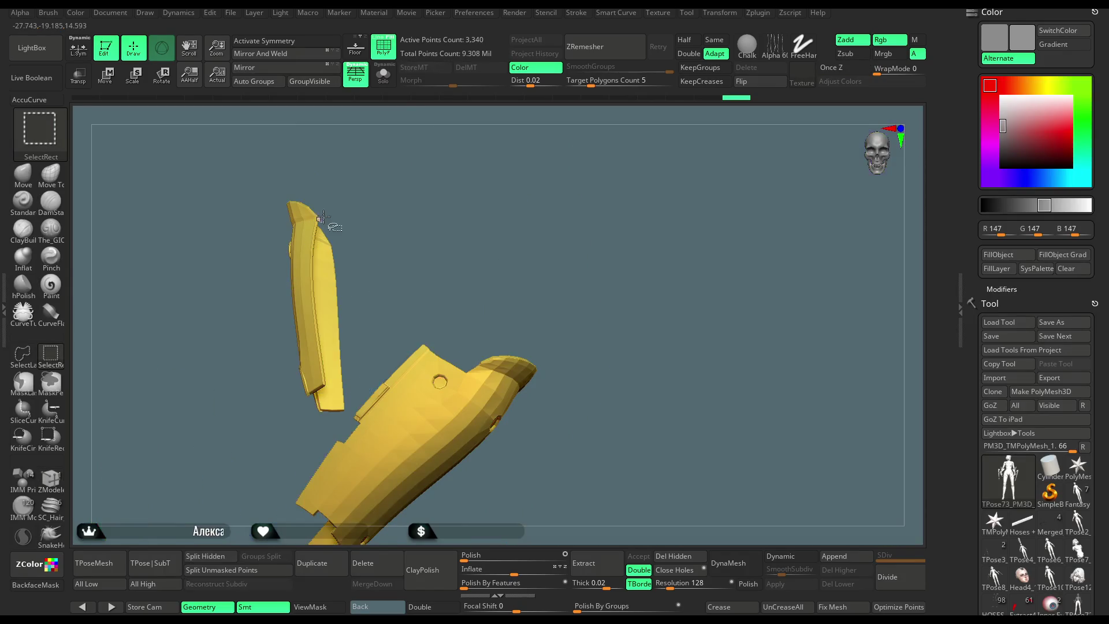
left_click(321, 225, "ctrl+shift")
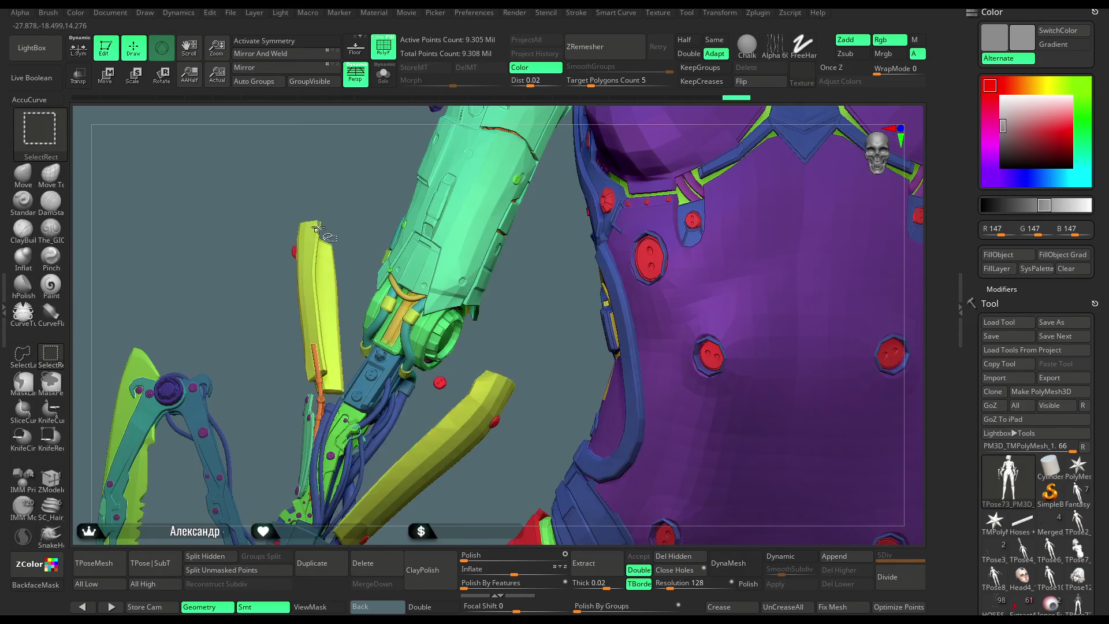
left_click(294, 251, "ctrl+alt+shift")
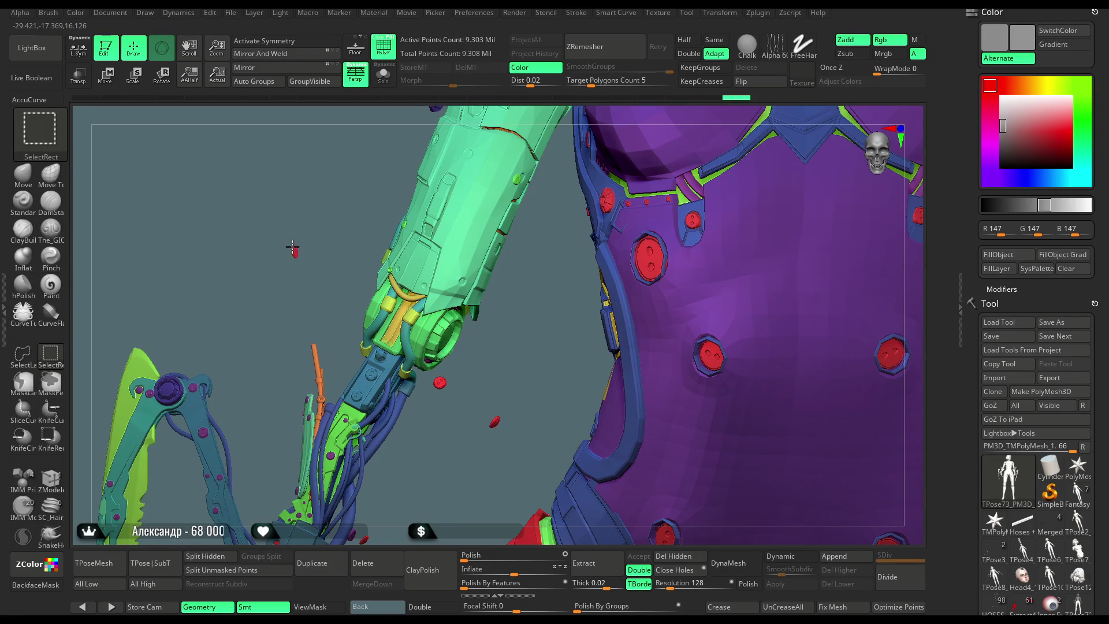
left_click(346, 212, "ctrl+shift")
mouse_move(354, 224)
left_mouse_down()
mouse_move(385, 212)
mouse_move(458, 227)
mouse_move(480, 207)
mouse_move(474, 214)
left_mouse_up()
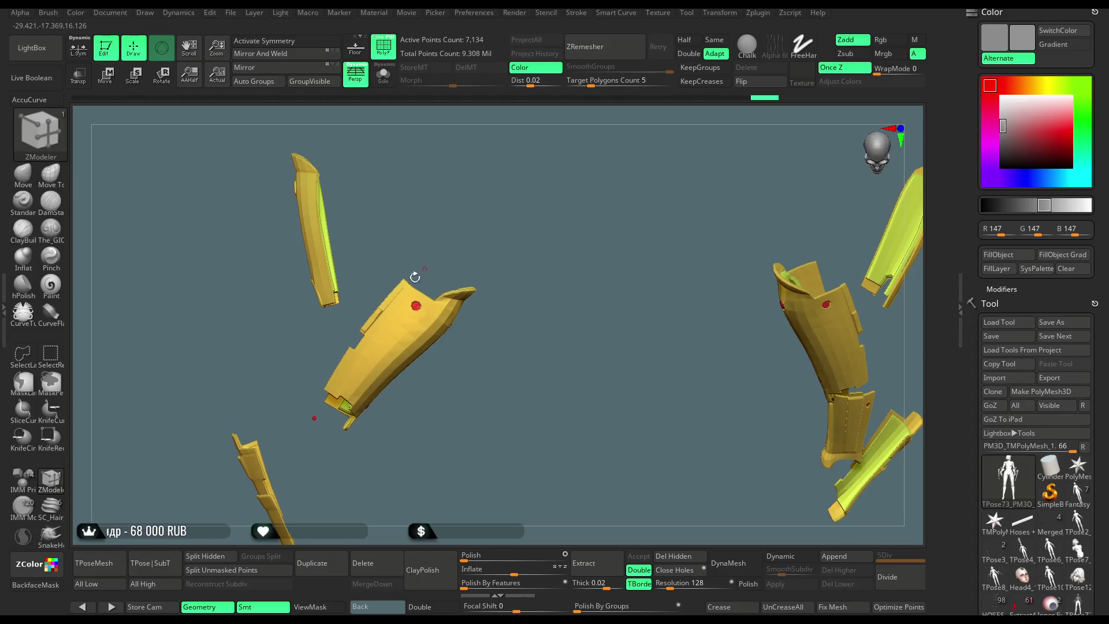
left_click_drag(393, 251, 370, 287, "ctrl+shift")
left_click_drag(347, 329, 346, 329, "ctrl+shift")
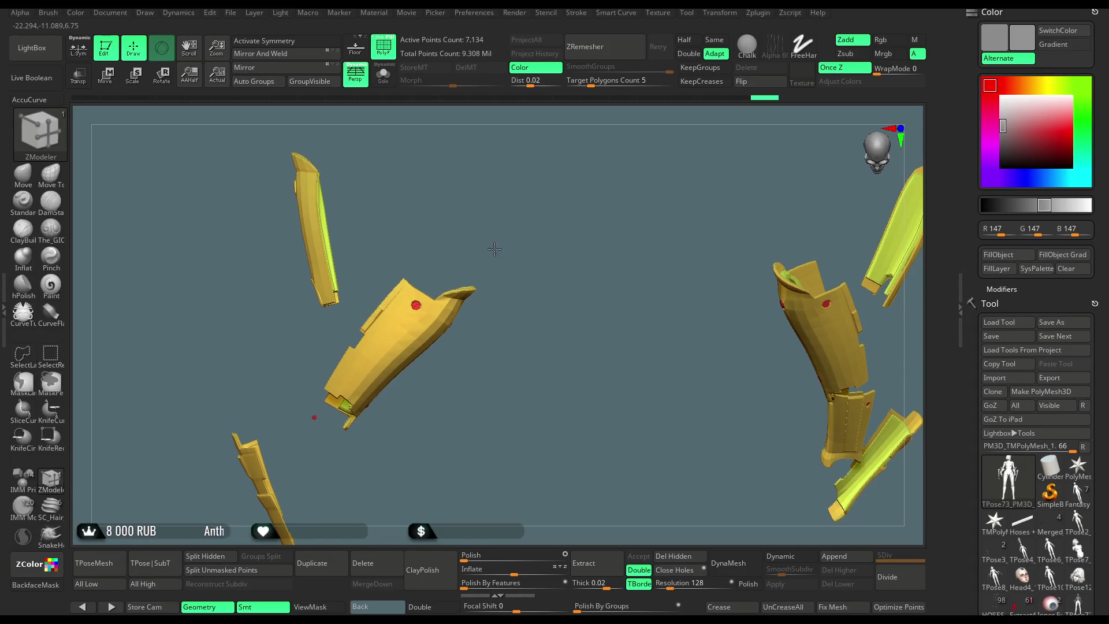
left_click_drag(496, 247, 436, 216)
left_click_drag(370, 182, 433, 173)
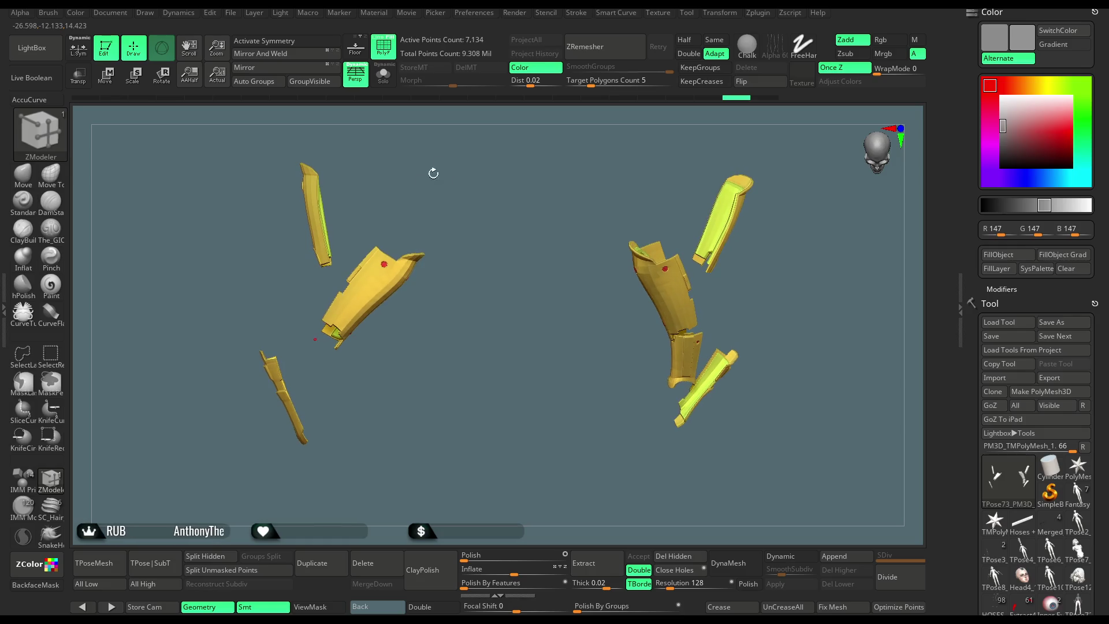
left_click_drag(365, 227, 356, 245, "ctrl+shift")
mouse_move(263, 328)
left_mouse_down("ctrl+shift")
mouse_move(485, 335)
mouse_move(488, 185)
mouse_move(446, 205)
mouse_move(673, 183)
mouse_move(459, 275)
mouse_move(678, 249)
mouse_move(670, 173)
left_mouse_up("ctrl+shift")
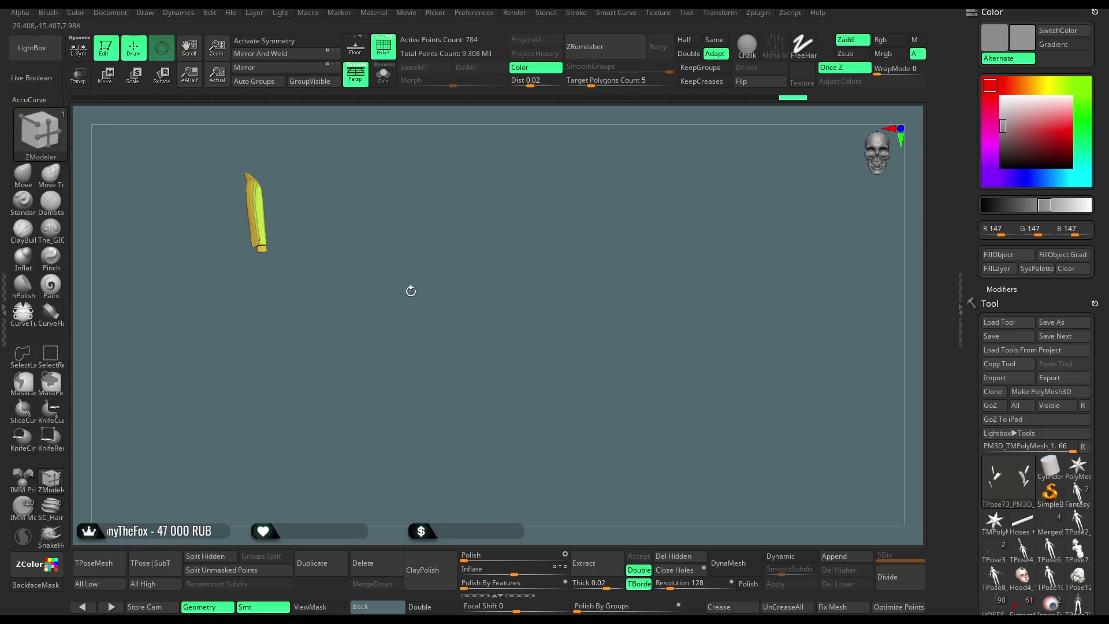
left_click(418, 296, "ctrl+shift")
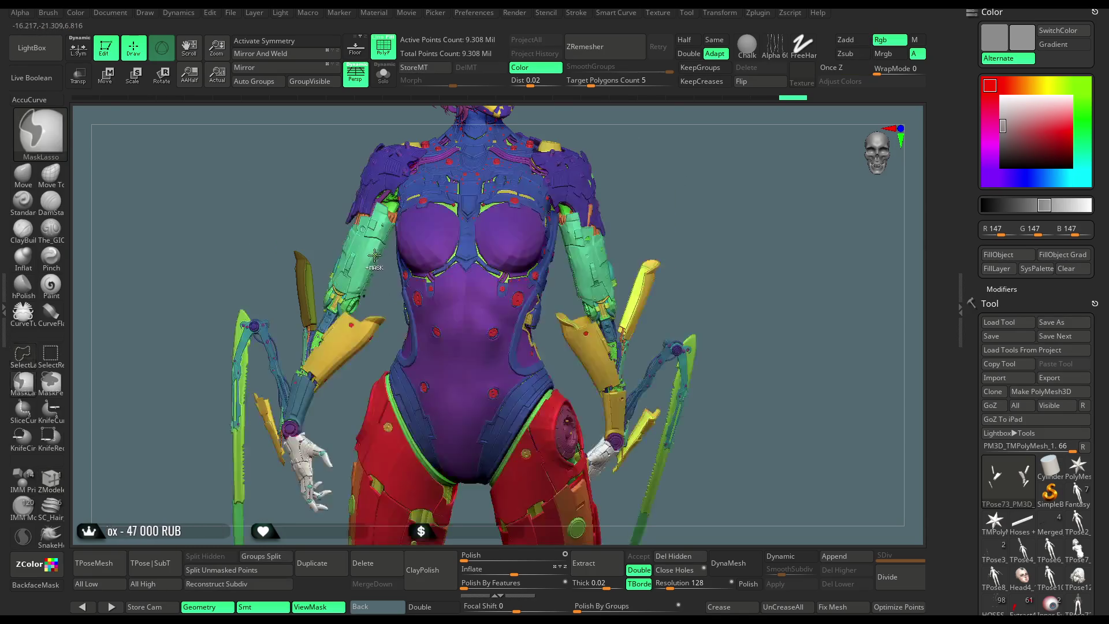
Slide the long yellow blade along its Y and Z axes with the gizmo, checking several angles.
key("w")
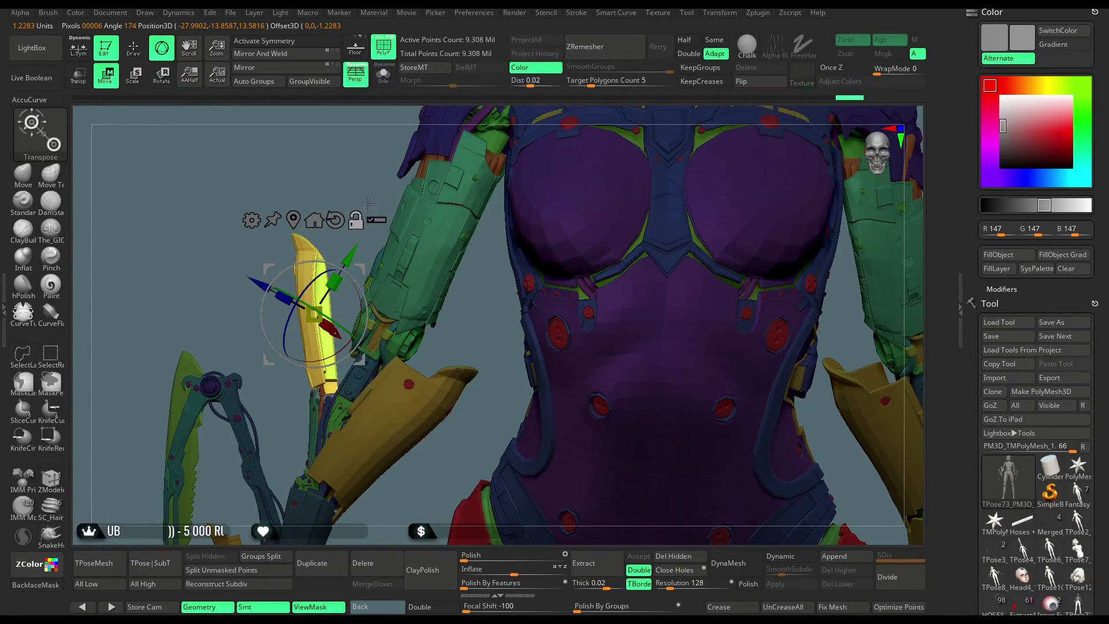
mouse_move(352, 195)
left_mouse_down()
mouse_move(279, 301)
mouse_move(340, 304)
left_mouse_up()
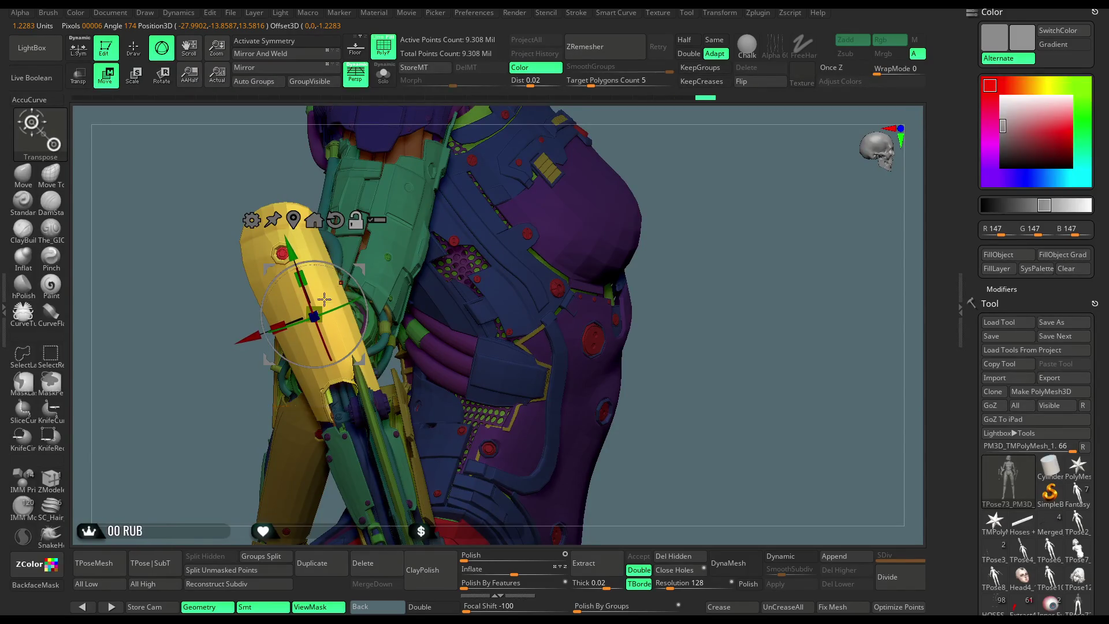
mouse_move(249, 341)
left_mouse_down()
mouse_move(371, 293)
mouse_move(367, 270)
left_mouse_up()
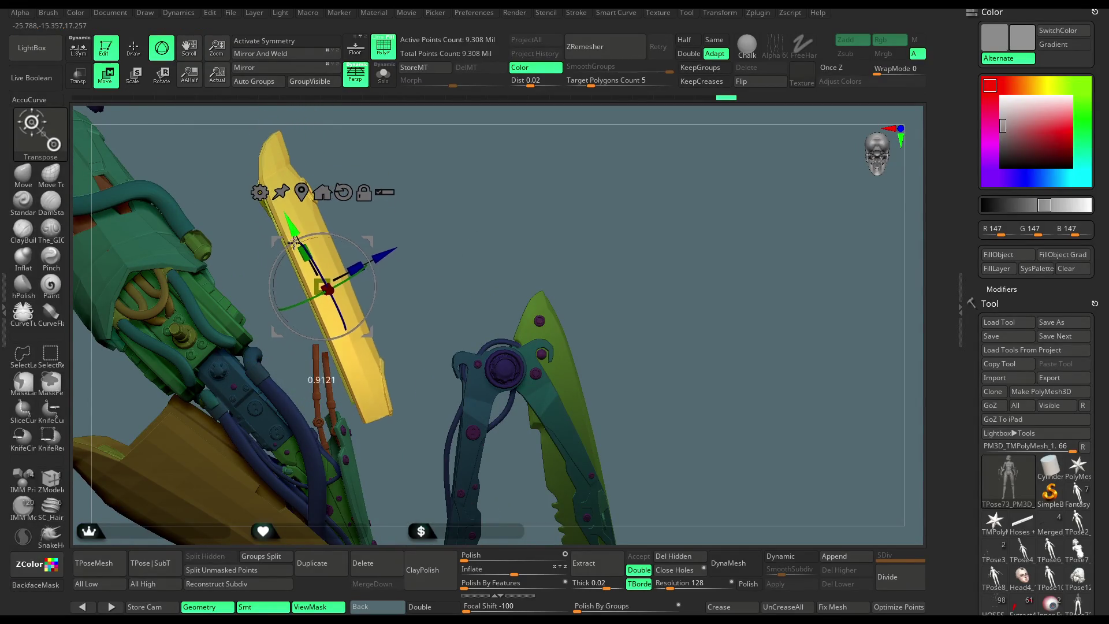
left_click_drag(294, 243, 298, 265)
left_click_drag(400, 281, 390, 297)
mouse_move(432, 264)
left_mouse_down()
mouse_move(205, 309)
mouse_move(208, 333)
mouse_move(250, 312)
mouse_move(169, 332)
left_mouse_up()
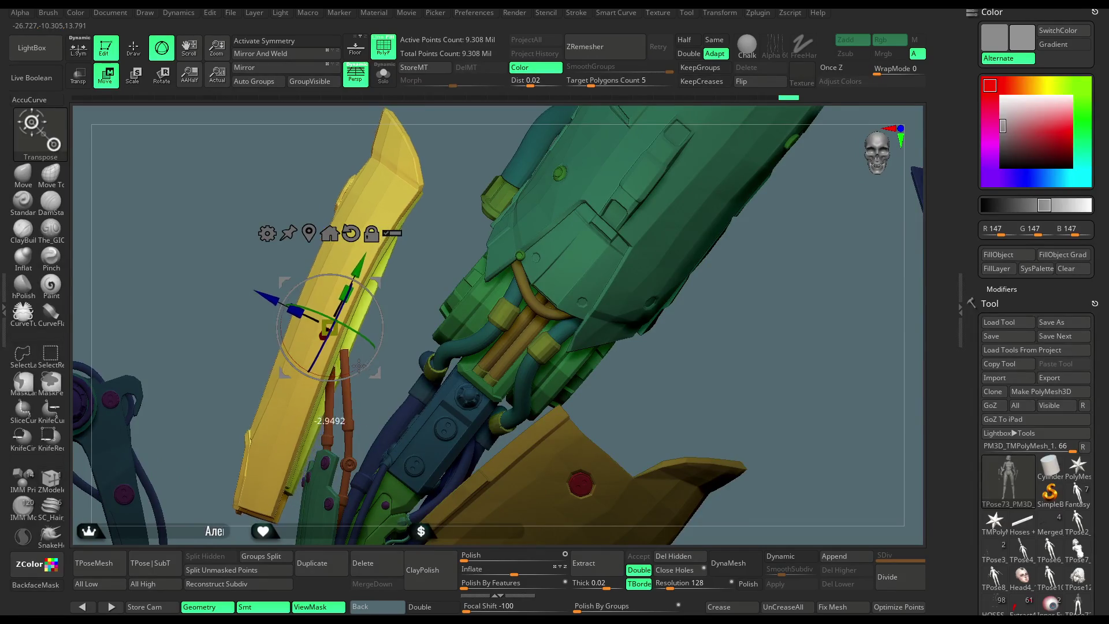
mouse_move(220, 357)
left_mouse_down()
mouse_move(248, 303)
mouse_move(323, 288)
mouse_move(472, 203)
mouse_move(478, 220)
mouse_move(397, 345)
left_mouse_up()
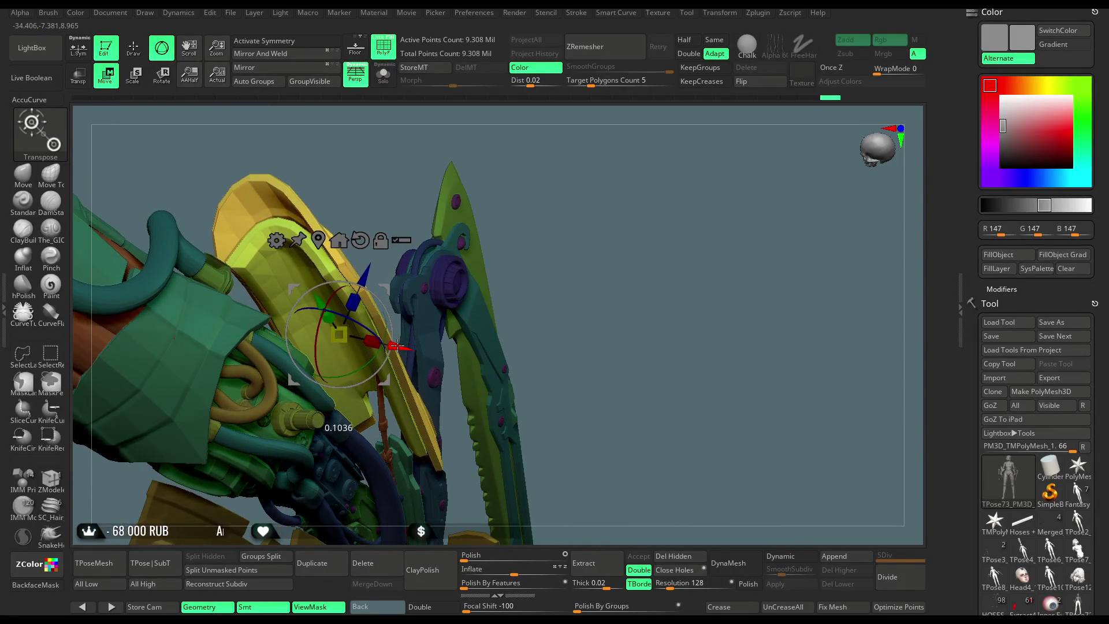
mouse_move(569, 179)
left_mouse_down()
mouse_move(470, 168)
mouse_move(511, 168)
mouse_move(458, 305)
left_mouse_up()
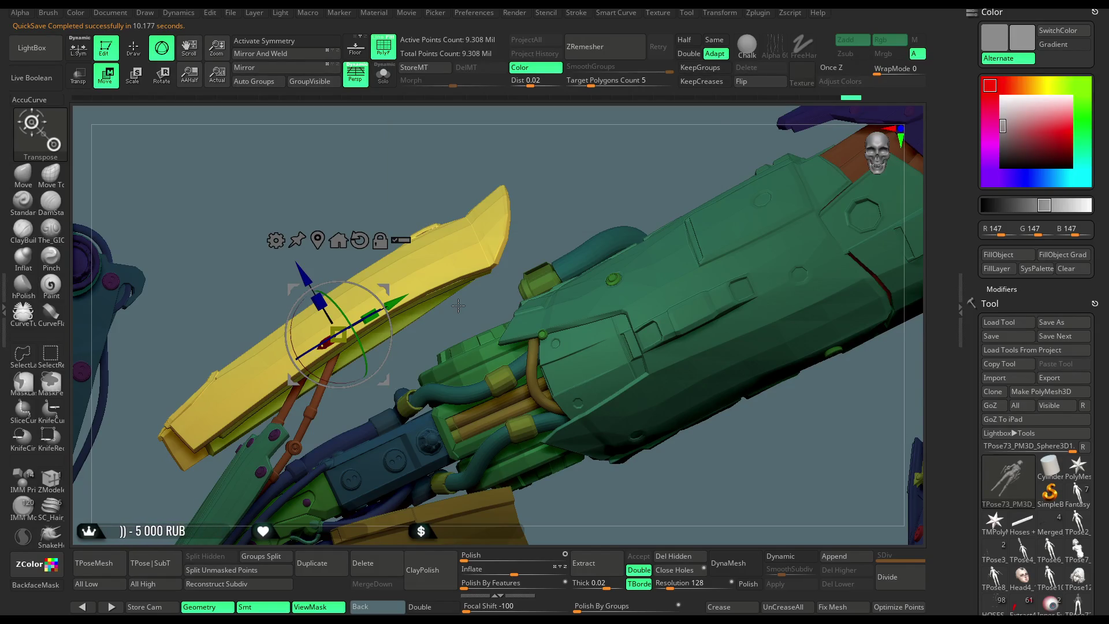
mouse_move(564, 201)
left_mouse_down()
mouse_move(563, 253)
mouse_move(347, 380)
left_mouse_up()
Orbit around the arm to review the repositioned yellow plate.
mouse_move(387, 427)
left_mouse_down()
mouse_move(674, 320)
mouse_move(649, 224)
mouse_move(462, 323)
mouse_move(370, 338)
left_mouse_up()
left_click_drag(181, 294, 237, 317)
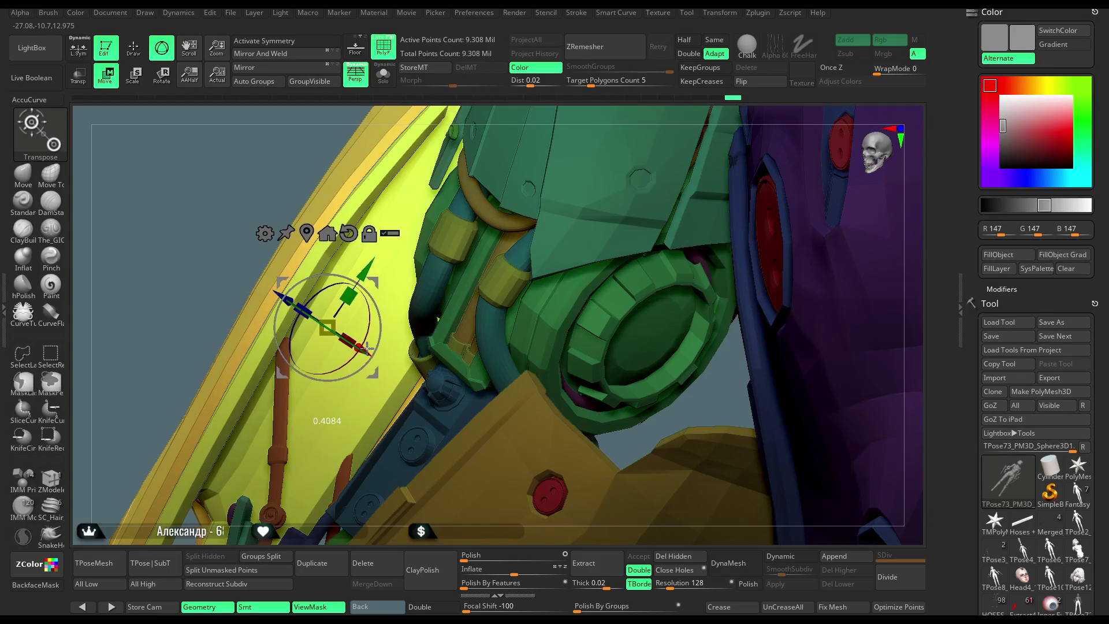
left_click_drag(164, 342, 267, 289)
mouse_move(187, 325)
left_mouse_down()
mouse_move(242, 201)
mouse_move(292, 254)
mouse_move(320, 242)
mouse_move(231, 285)
mouse_move(292, 303)
mouse_move(311, 328)
left_mouse_up()
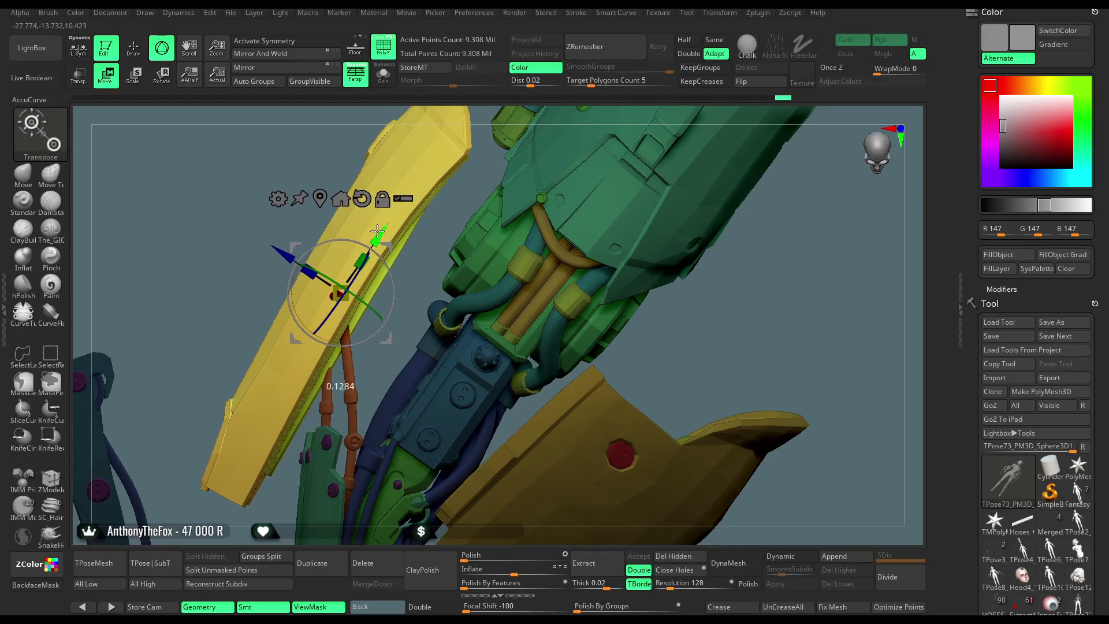
mouse_move(234, 313)
left_mouse_down()
mouse_move(195, 298)
mouse_move(303, 324)
mouse_move(558, 248)
mouse_move(521, 263)
left_mouse_up()
mouse_move(516, 221)
left_mouse_down()
mouse_move(753, 263)
mouse_move(755, 163)
mouse_move(336, 173)
left_mouse_up()
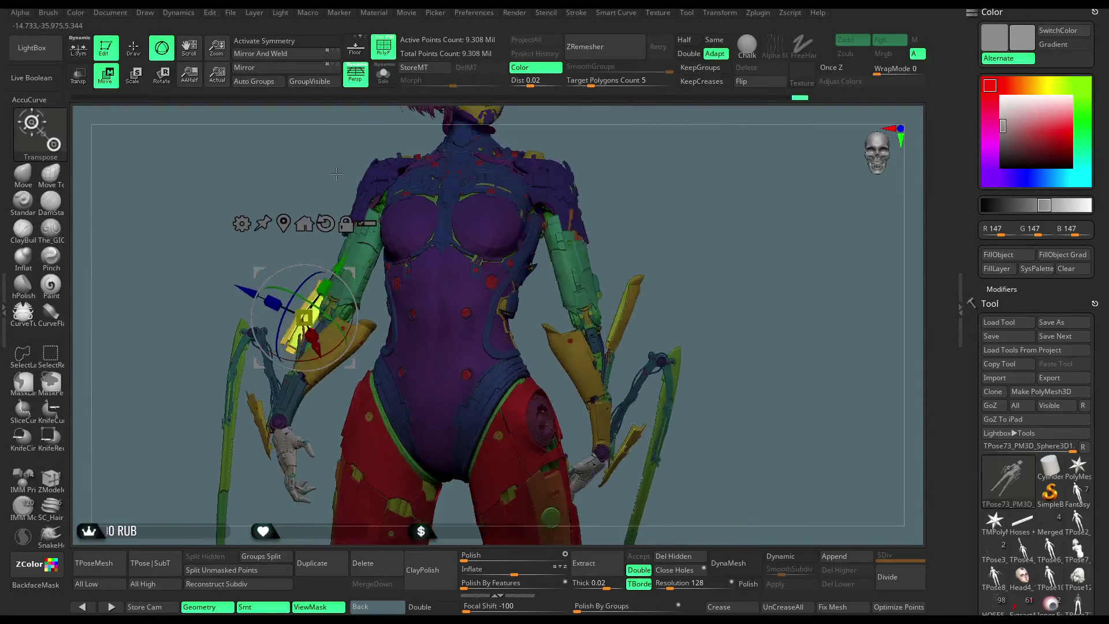
Return to Draw mode and toggle the PolyF polygroup display off and back on.
left_click(139, 60)
mouse_move(665, 242)
left_mouse_down()
mouse_move(681, 231)
mouse_move(675, 202)
mouse_move(654, 216)
mouse_move(661, 229)
mouse_move(647, 248)
mouse_move(670, 213)
mouse_move(633, 215)
mouse_move(513, 152)
left_mouse_up()
left_click(390, 54)
left_click(387, 52)
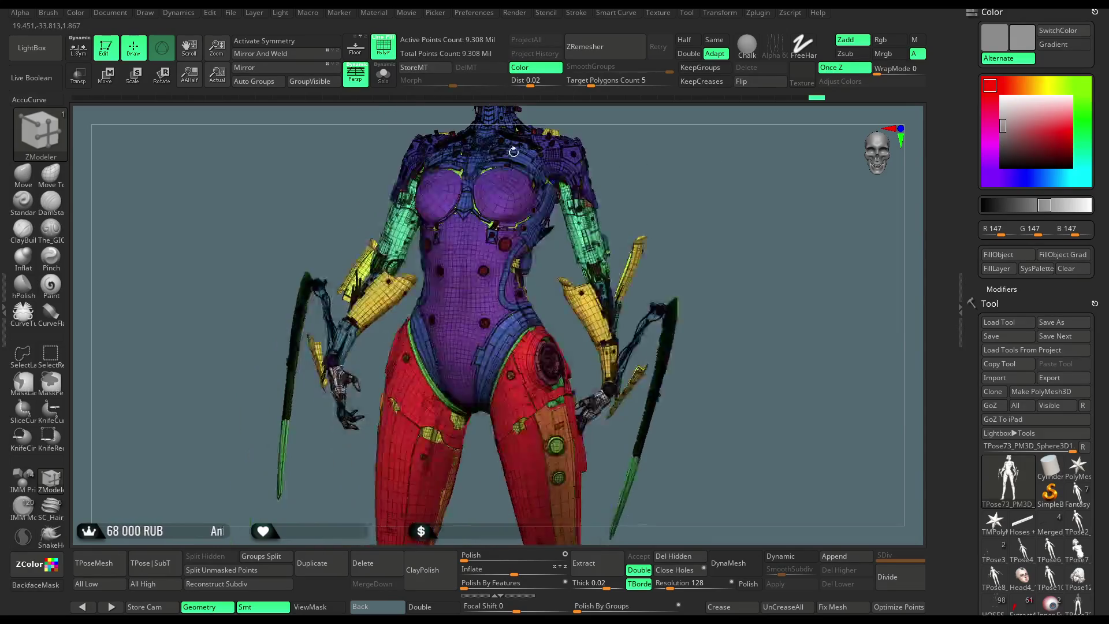
left_click(380, 41)
left_click_drag(370, 173, 310, 179)
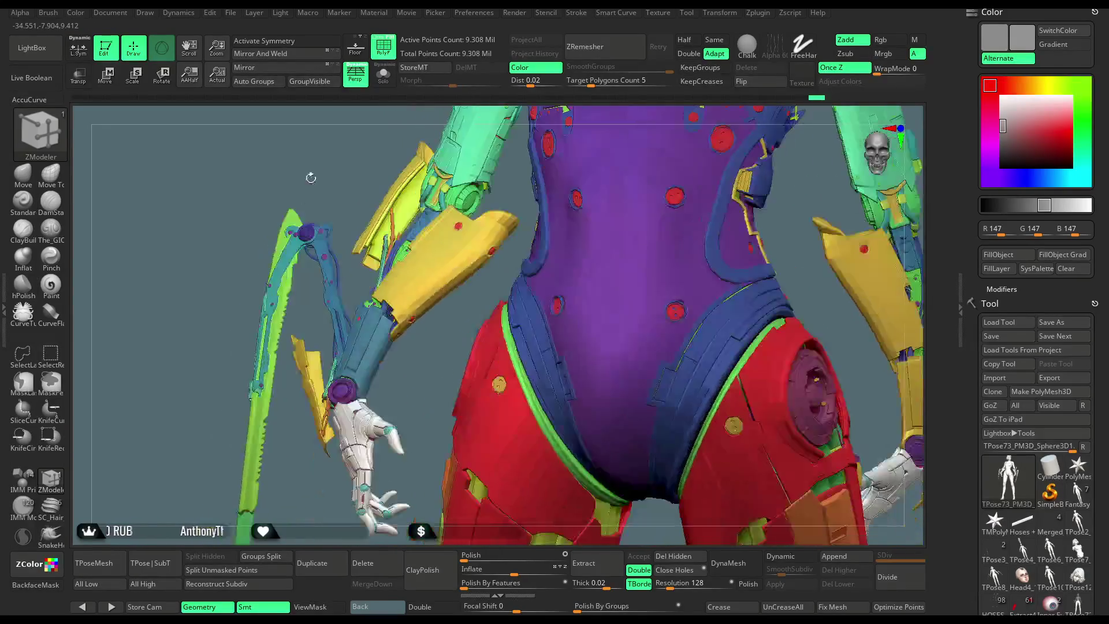
key("ctrl+shift")
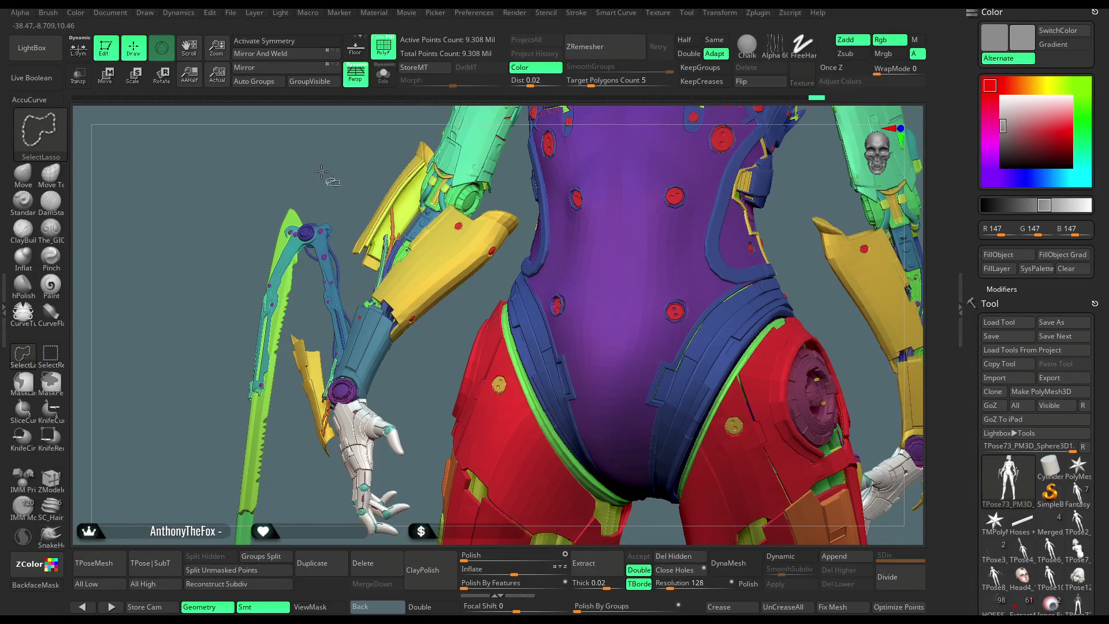
left_click(275, 279, "ctrl+shift")
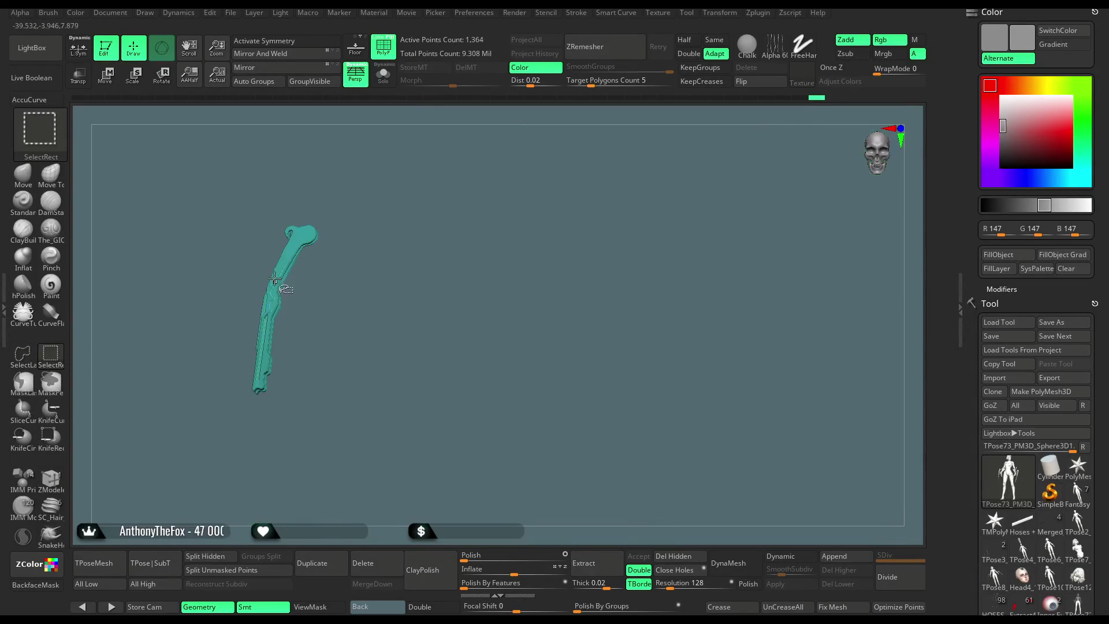
left_click(275, 290, "ctrl+shift")
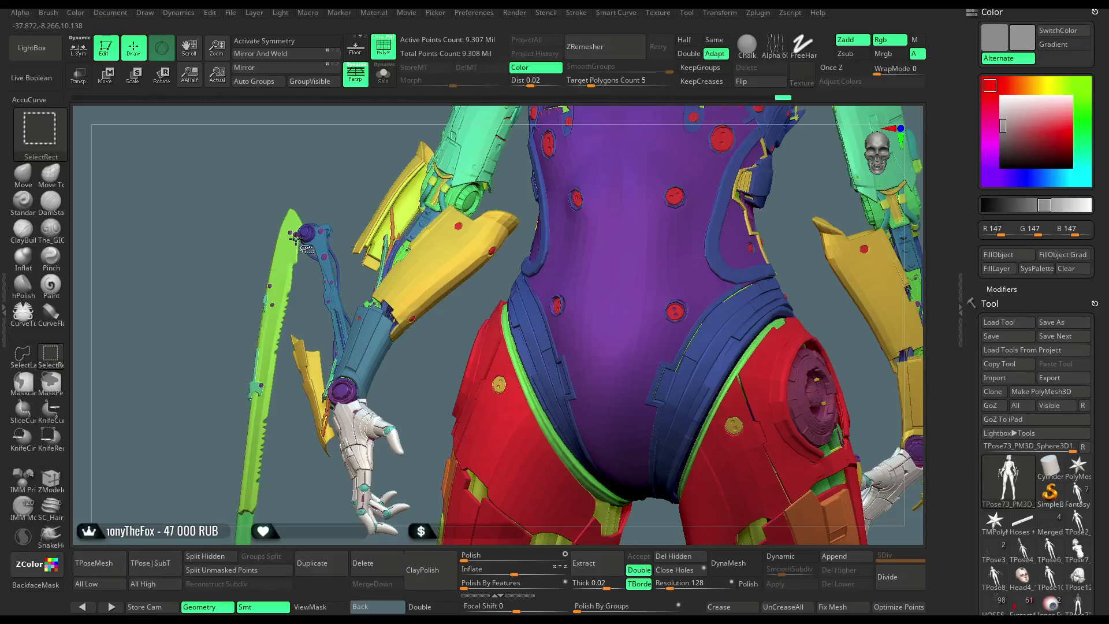
left_click(265, 301, "ctrl+alt+shift")
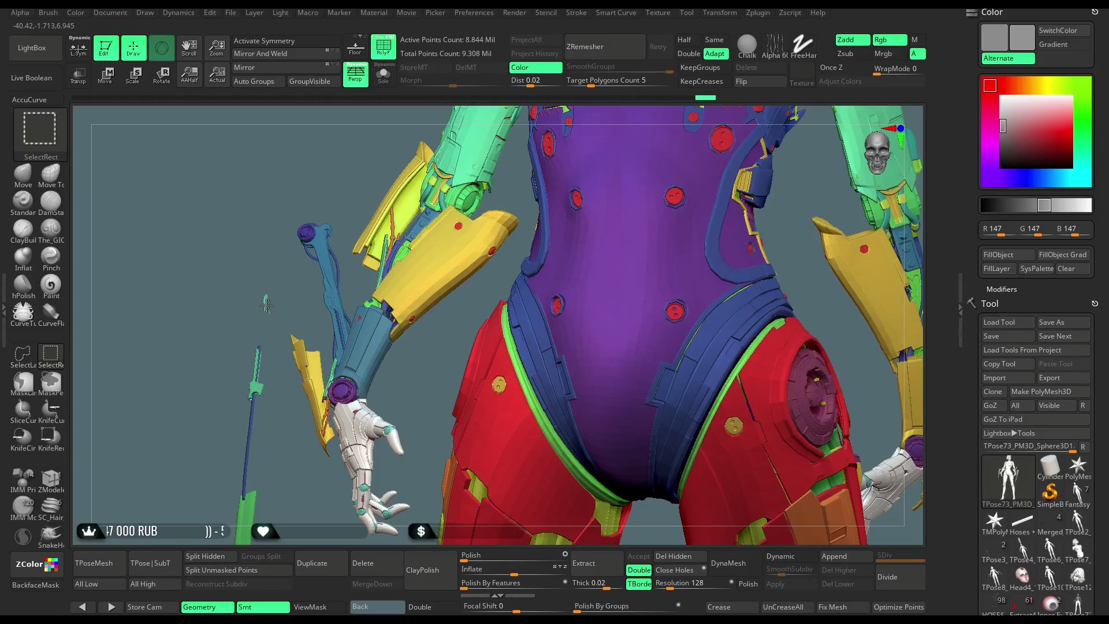
mouse_move(290, 445)
left_mouse_down()
mouse_move(287, 361)
mouse_move(271, 326)
left_mouse_up()
key("ctrl+shift")
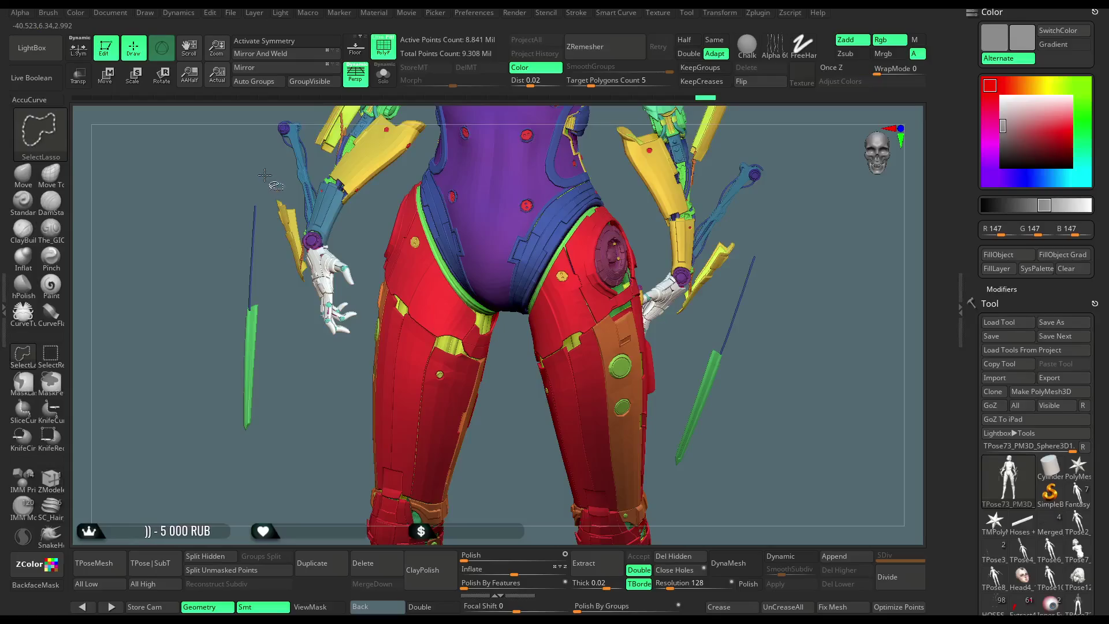
mouse_move(270, 279)
left_mouse_down("ctrl+shift")
mouse_move(219, 484)
mouse_move(222, 149)
left_mouse_up("ctrl+shift")
mouse_move(209, 304)
left_mouse_down("ctrl+shift")
mouse_move(194, 288)
mouse_move(222, 335)
mouse_move(439, 405)
mouse_move(489, 445)
left_mouse_up("ctrl+shift")
left_click_drag(625, 168, 574, 171)
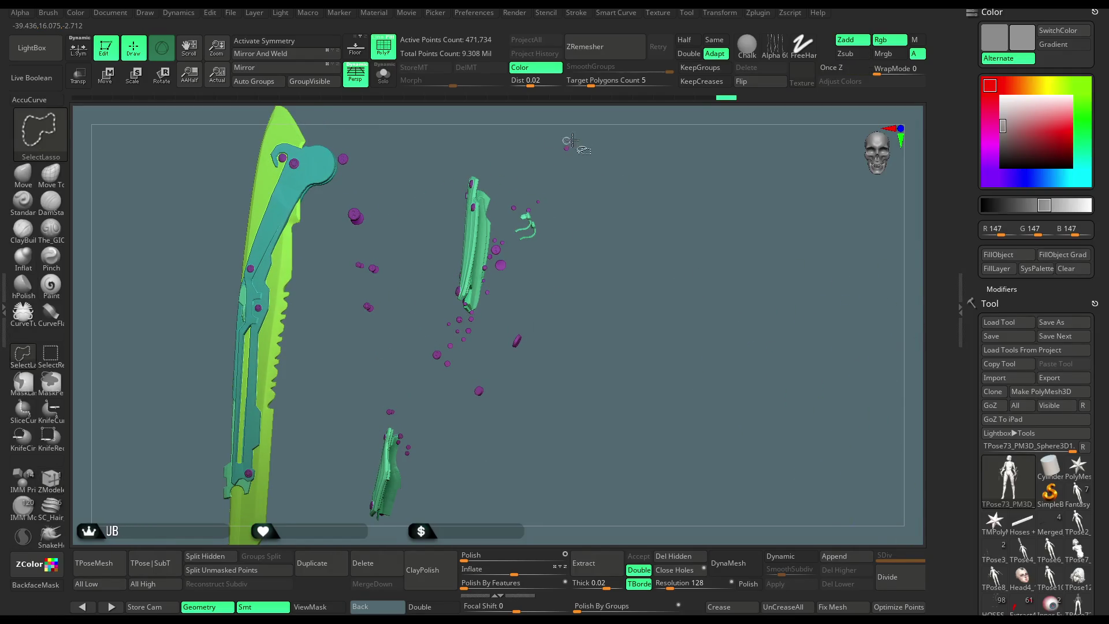
mouse_move(534, 135)
left_mouse_down("ctrl+shift")
mouse_move(433, 172)
mouse_move(322, 245)
mouse_move(373, 510)
mouse_move(532, 543)
mouse_move(641, 375)
mouse_move(629, 191)
left_mouse_up("ctrl+shift")
mouse_move(592, 245)
left_mouse_down()
mouse_move(577, 265)
mouse_move(574, 247)
mouse_move(599, 237)
mouse_move(512, 354)
mouse_move(536, 348)
mouse_move(577, 376)
mouse_move(502, 346)
mouse_move(534, 425)
mouse_move(584, 227)
mouse_move(575, 254)
mouse_move(562, 238)
mouse_move(555, 254)
mouse_move(576, 236)
mouse_move(566, 158)
mouse_move(554, 193)
left_mouse_up()
mouse_move(723, 184)
left_mouse_down("ctrl+shift")
mouse_move(682, 182)
mouse_move(606, 470)
mouse_move(823, 336)
left_mouse_up("ctrl+shift")
mouse_move(435, 312)
left_mouse_down()
mouse_move(470, 305)
mouse_move(440, 322)
left_mouse_up()
left_click(410, 388, "ctrl+shift")
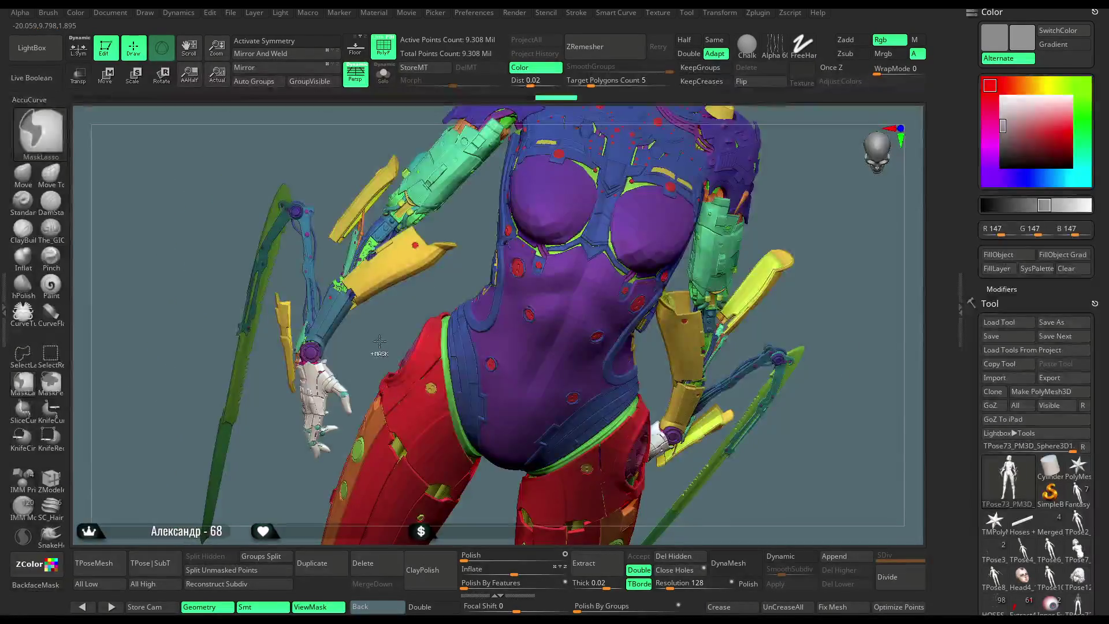
Rotate the left arm blade about 9 degrees around its hinge with the Move gizmo.
left_click_drag(381, 341, 77, 302)
key("w")
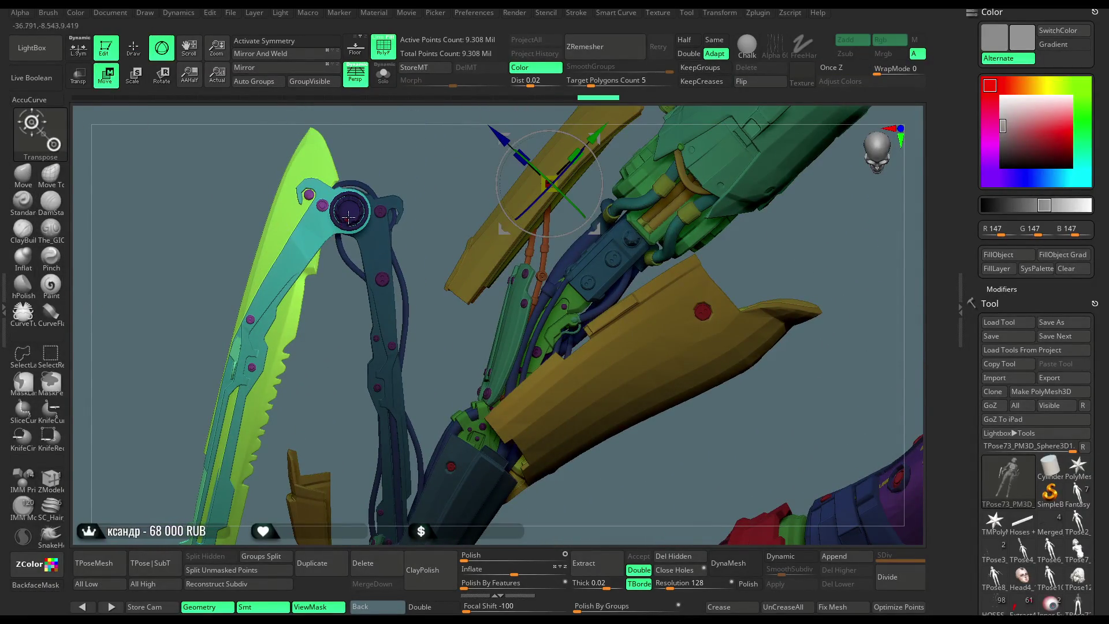
left_click(349, 211)
mouse_move(491, 191)
left_mouse_down("alt")
mouse_move(539, 206)
mouse_move(535, 247)
mouse_move(353, 353)
left_mouse_up("alt")
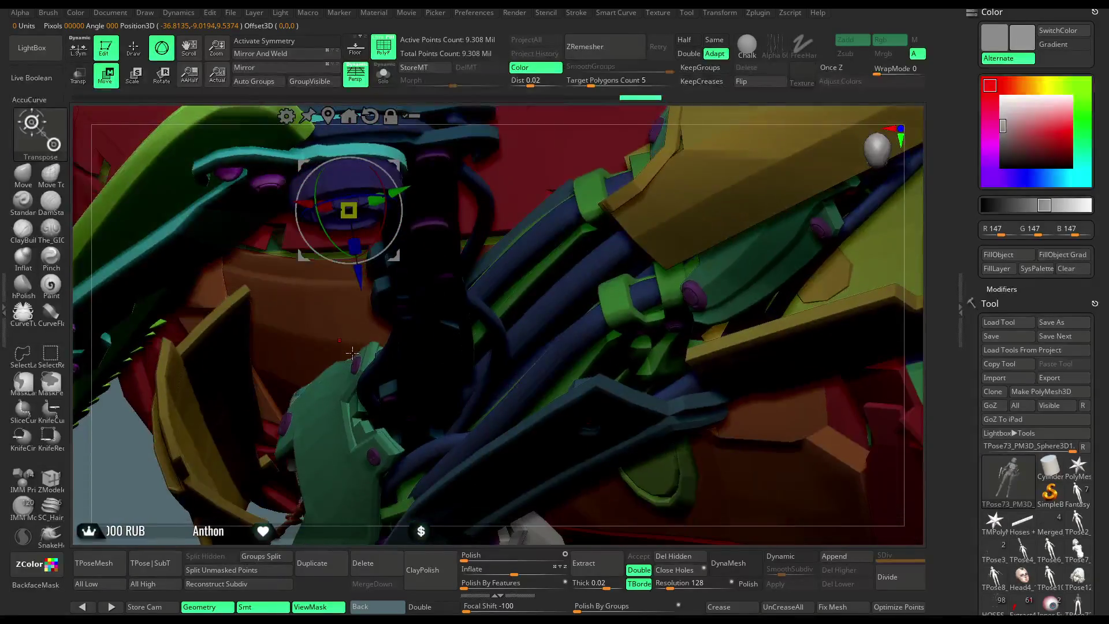
mouse_move(488, 112)
left_mouse_down()
mouse_move(361, 377)
mouse_move(349, 338)
left_mouse_up()
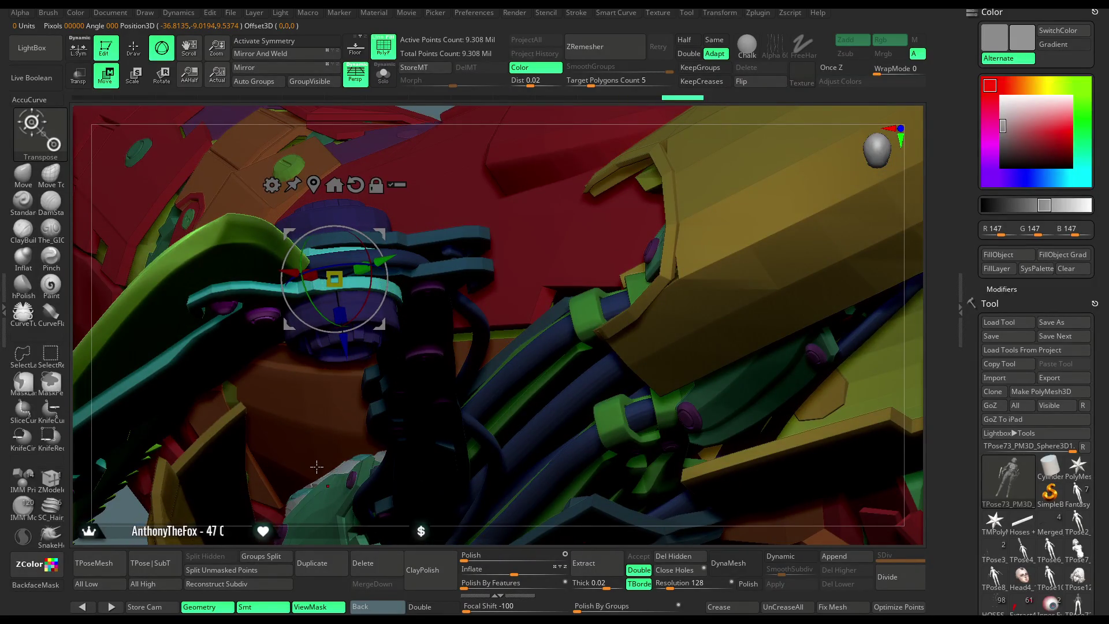
mouse_move(322, 498)
left_mouse_down()
mouse_move(310, 401)
mouse_move(347, 356)
left_mouse_up()
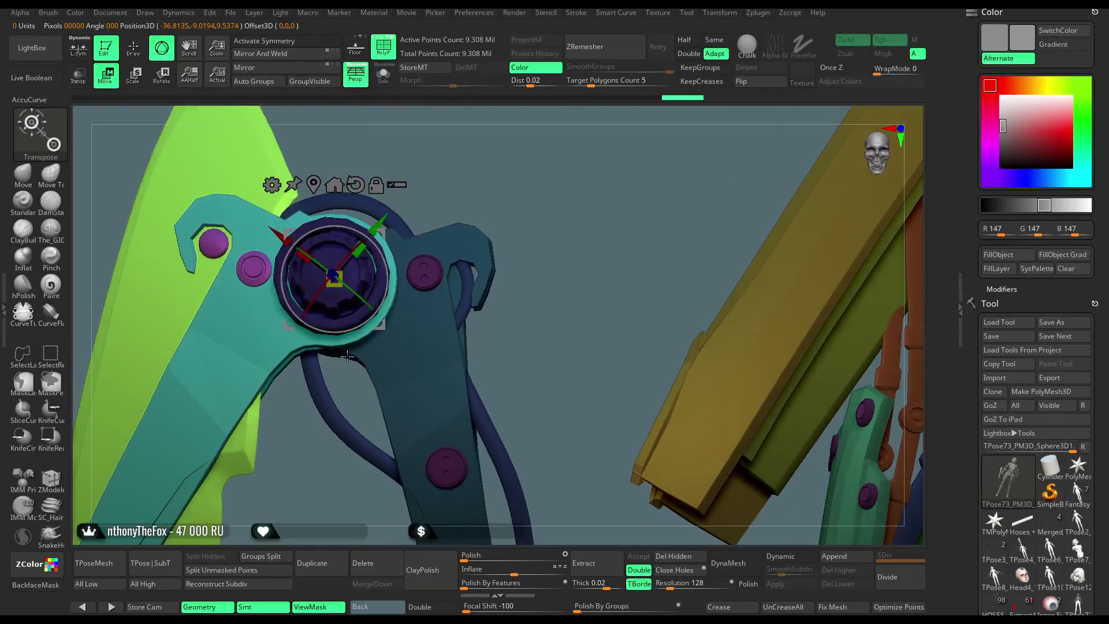
left_click_drag(383, 281, 390, 282)
mouse_move(497, 243)
left_mouse_down()
mouse_move(460, 141)
mouse_move(650, 169)
mouse_move(634, 169)
mouse_move(635, 190)
mouse_move(639, 161)
mouse_move(535, 169)
left_mouse_up()
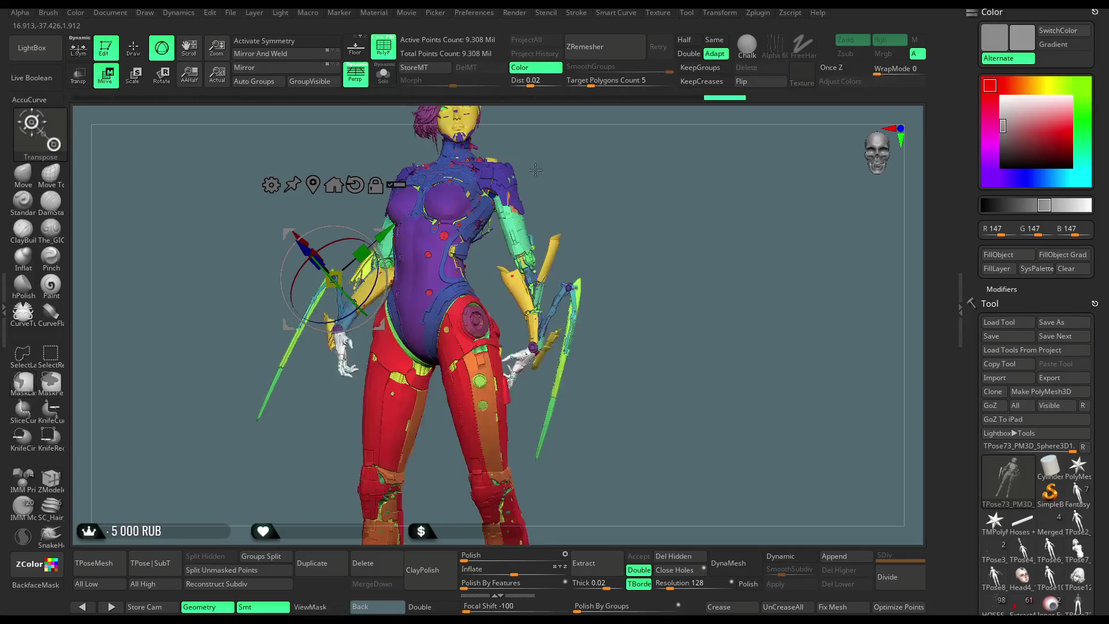
Turn off polygroup colours and return to Draw, showing the model in plain grey.
left_click(386, 53)
key("q")
mouse_move(196, 251)
left_mouse_down()
mouse_move(204, 260)
mouse_move(567, 217)
left_mouse_up()
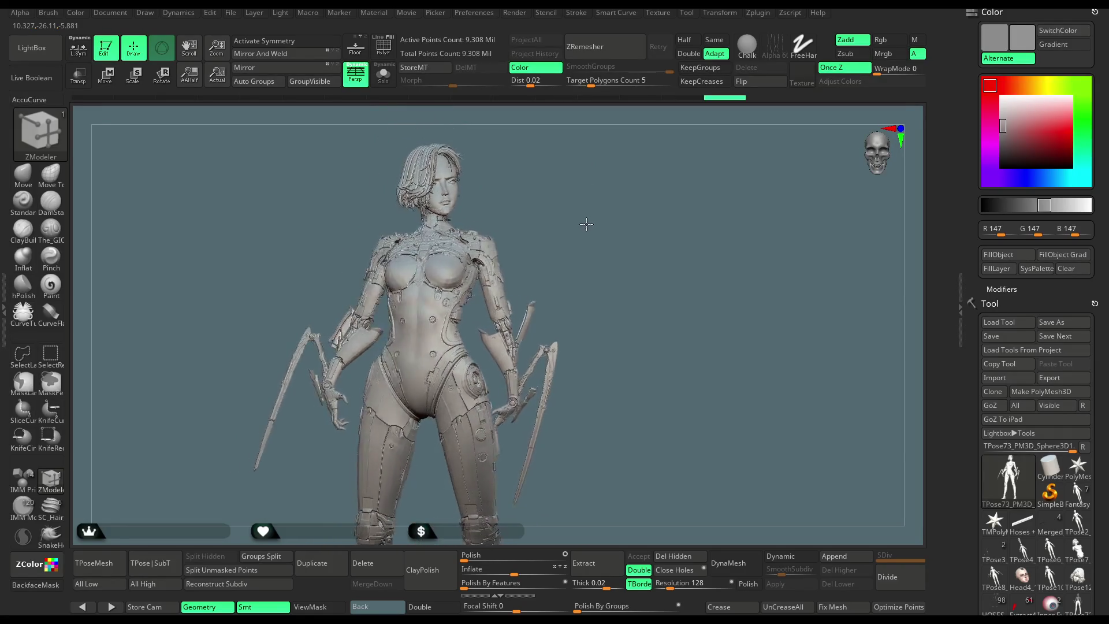
Rotate the sword blade slightly more around its hinge with the Move gizmo, then return to Draw.
key("ctrl")
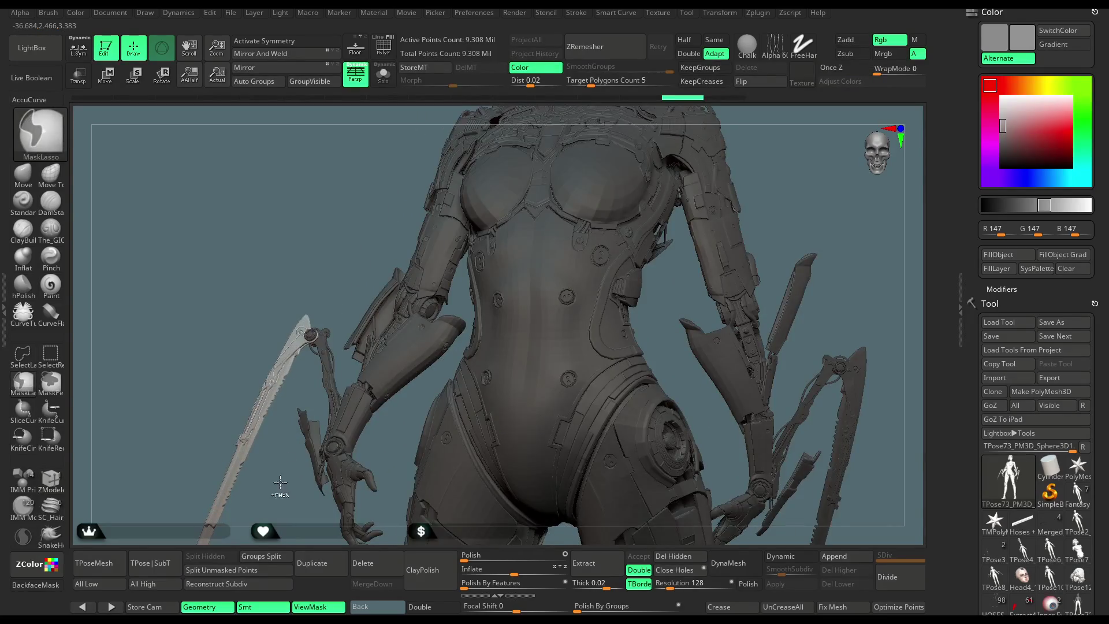
left_click_drag(280, 482, 314, 397, "alt")
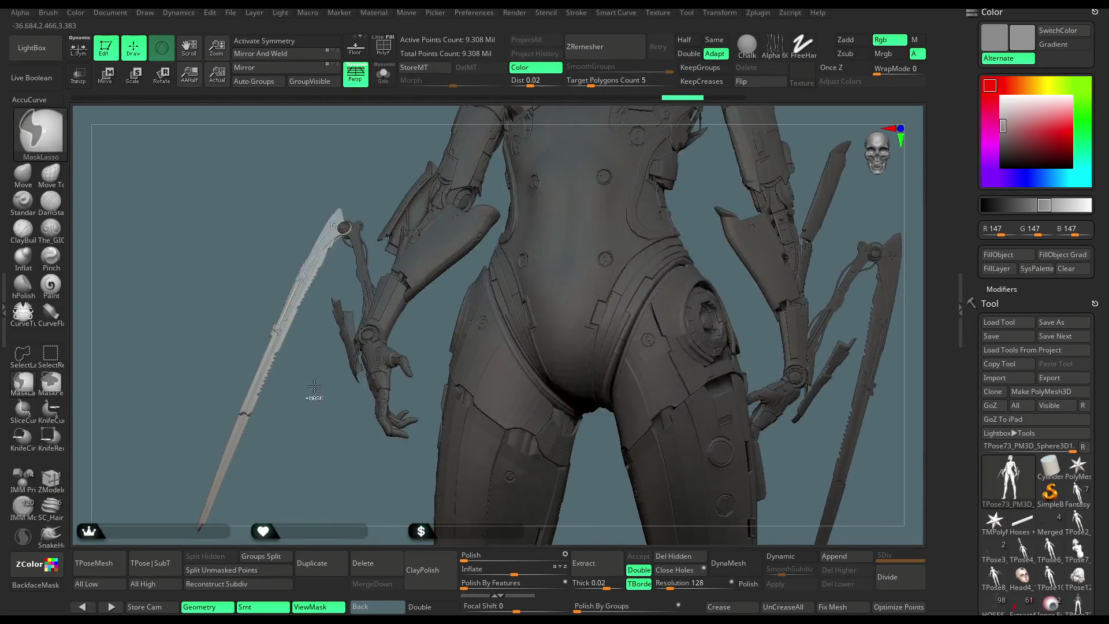
left_click(111, 85)
mouse_move(361, 262)
left_mouse_down()
mouse_move(340, 321)
mouse_move(256, 384)
mouse_move(210, 460)
left_mouse_up()
left_click_drag(349, 272, 348, 273)
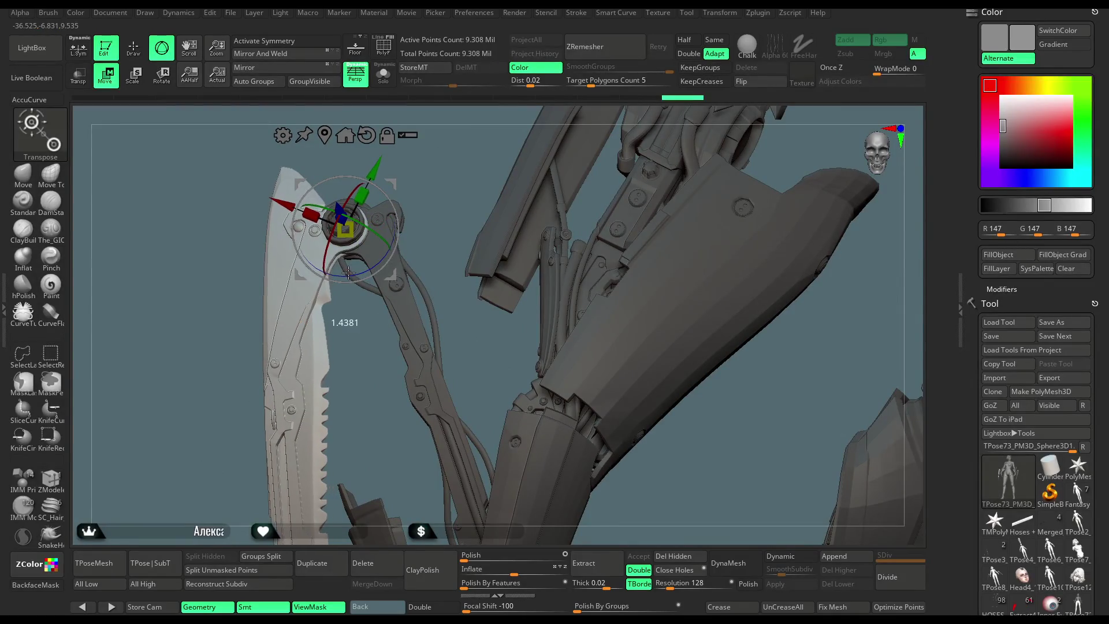
mouse_move(359, 387)
left_mouse_down()
mouse_move(335, 416)
mouse_move(405, 364)
mouse_move(381, 398)
mouse_move(394, 452)
left_mouse_up()
mouse_move(372, 414)
left_mouse_down()
mouse_move(317, 351)
mouse_move(267, 364)
mouse_move(290, 478)
mouse_move(366, 332)
mouse_move(323, 254)
left_mouse_up()
left_click(140, 56)
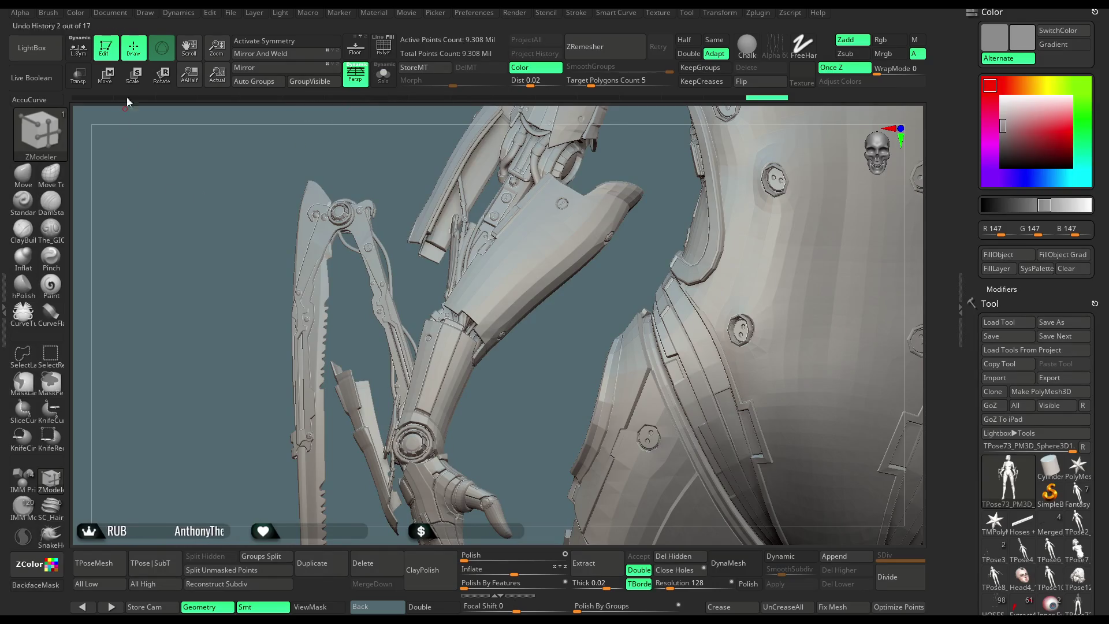
Show the full model, then hide the hinge ring cover, blade arm piece, cables and blade fragments.
key("b")
key("m")
key("v")
left_click(343, 210, "ctrl+shift")
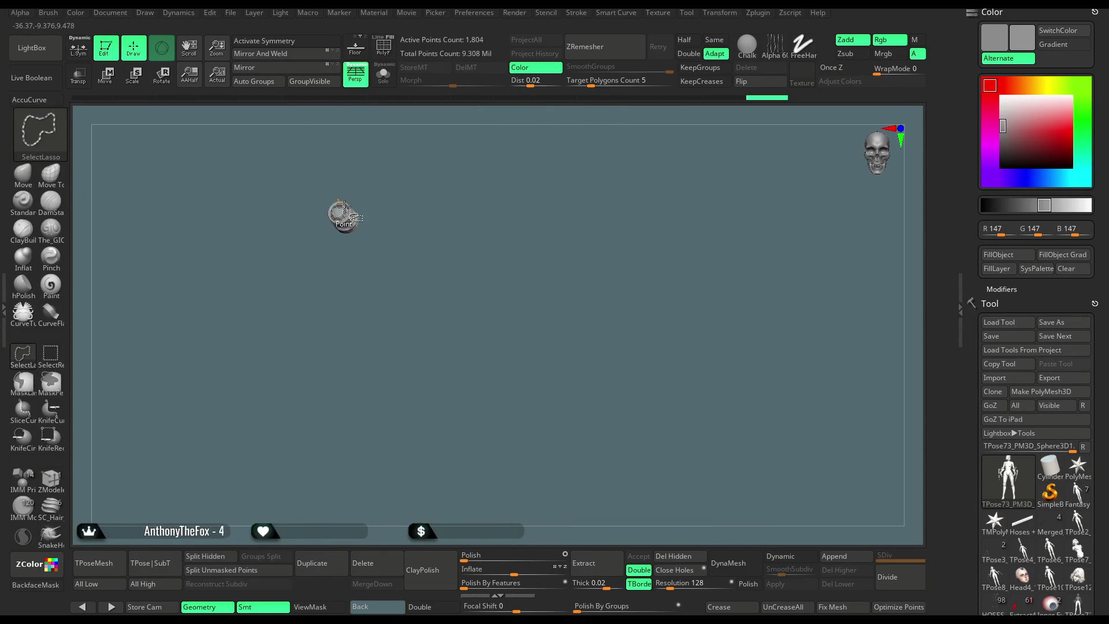
left_click(51, 353)
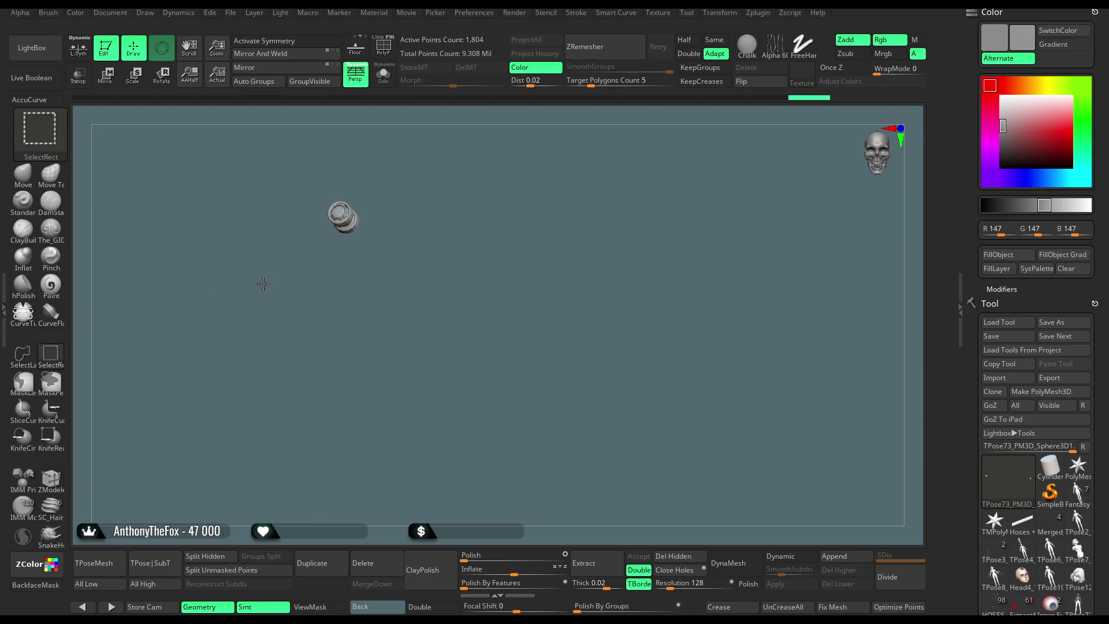
left_click(310, 280, "ctrl+shift")
left_click(354, 216, "ctrl+alt+shift")
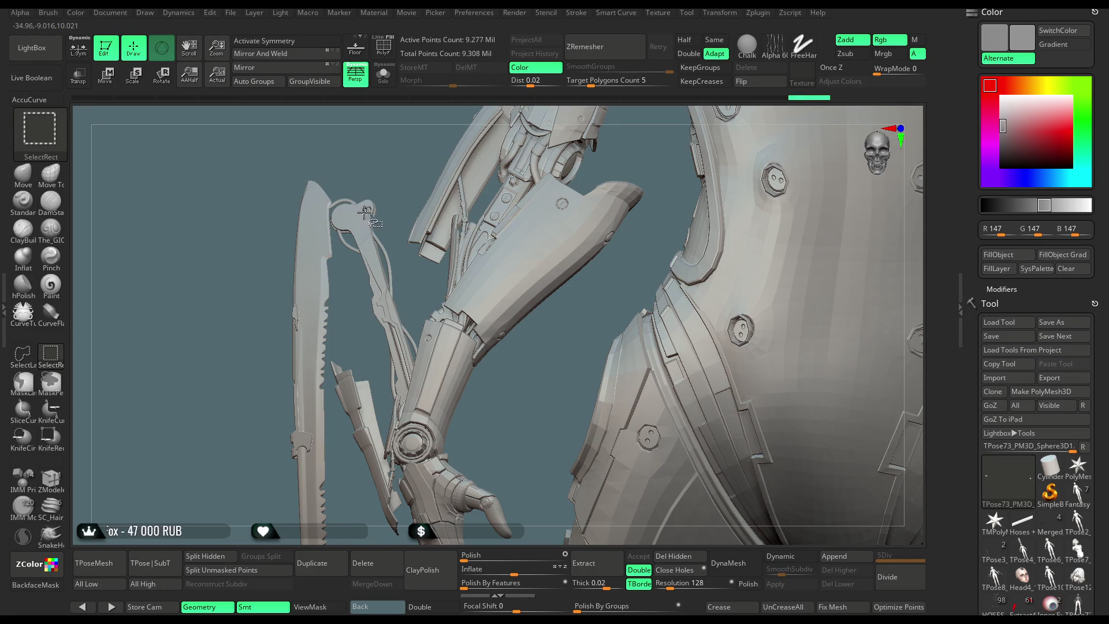
left_click(362, 211, "ctrl+alt+shift")
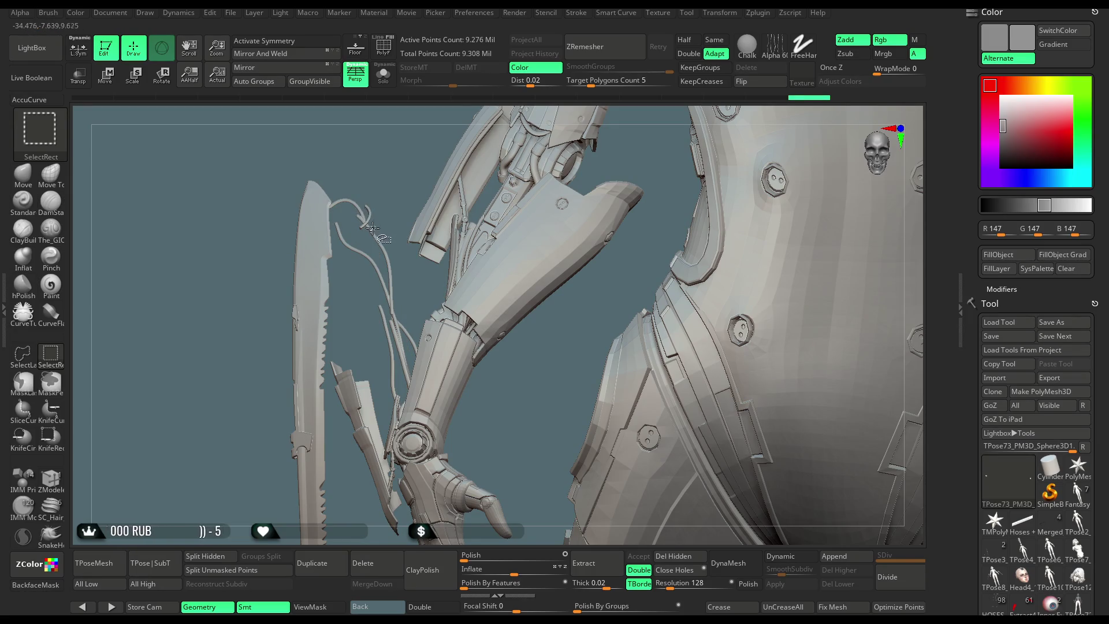
left_click(369, 223, "ctrl+alt+shift")
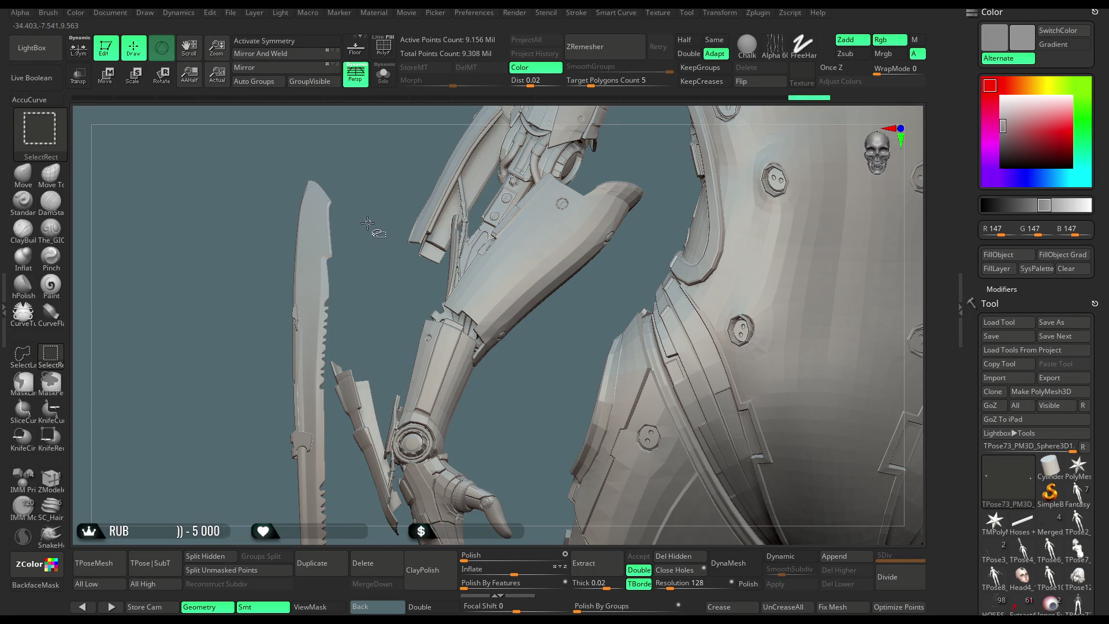
left_click(322, 230, "ctrl+alt+shift")
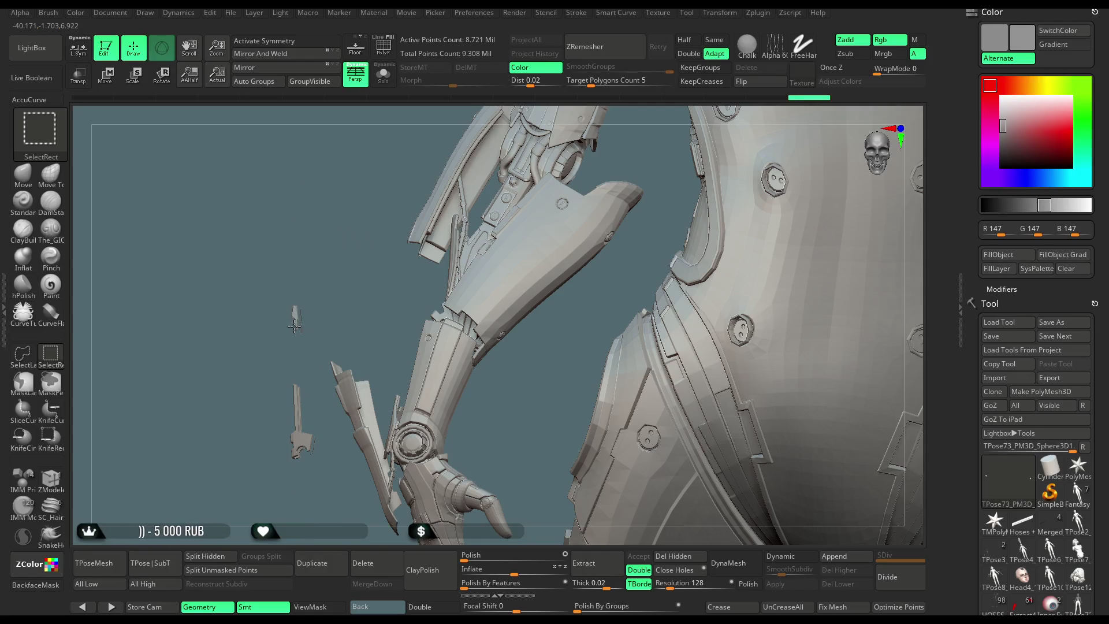
left_click(295, 407, "ctrl+alt+shift")
key("f")
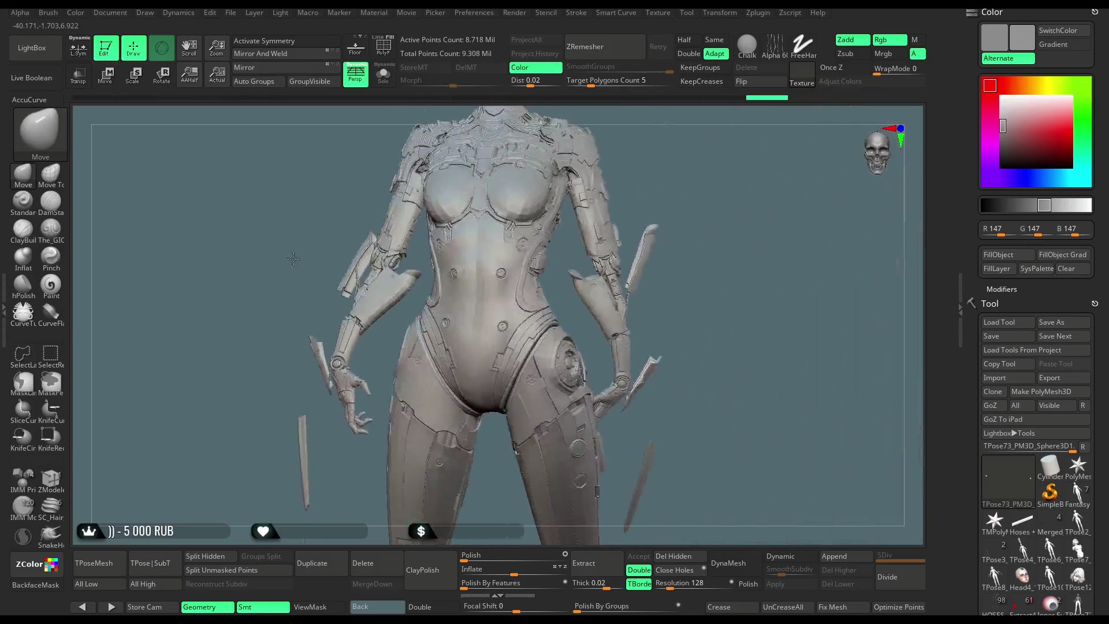
Hide the thin fragment, invert visibility, box-hide the right arm blade, and turn on PolyF.
key("ctrl+shift")
left_click(294, 358, "ctrl+alt+shift")
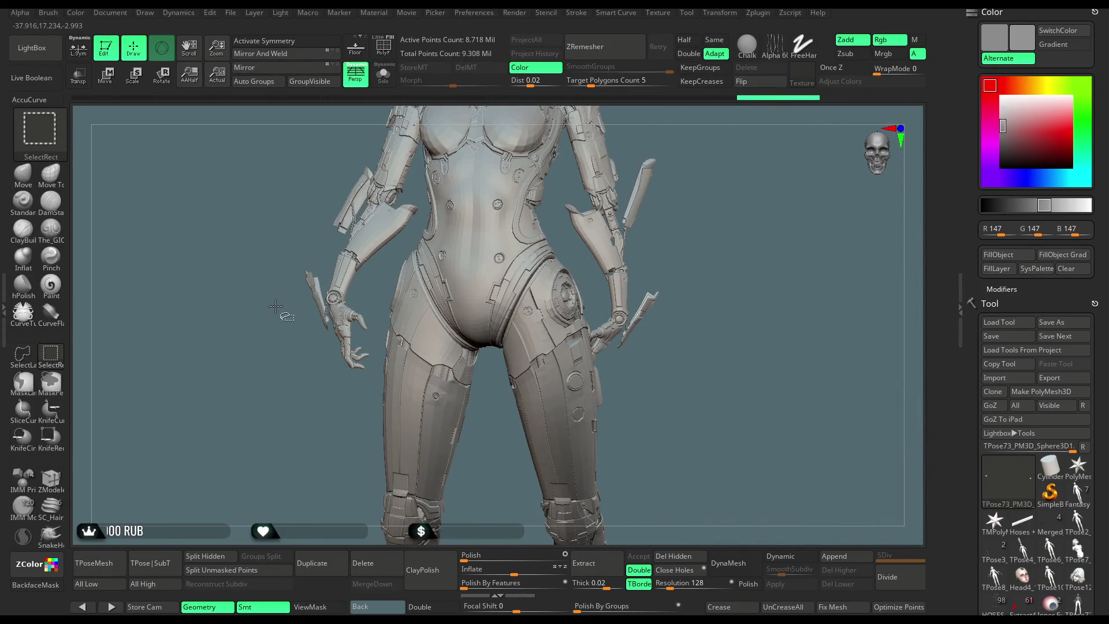
left_click(281, 336, "ctrl+shift")
mouse_move(799, 148)
left_mouse_down("ctrl+alt+shift")
mouse_move(728, 302)
mouse_move(560, 510)
left_mouse_up("ctrl+alt+shift")
mouse_move(471, 290)
left_mouse_down("alt")
mouse_move(535, 280)
mouse_move(399, 197)
left_mouse_up("alt")
left_click(391, 54)
mouse_move(528, 297)
left_mouse_down("alt")
mouse_move(518, 373)
mouse_move(554, 335)
mouse_move(621, 188)
mouse_move(547, 210)
mouse_move(584, 257)
mouse_move(557, 279)
mouse_move(493, 260)
left_mouse_up("alt")
Apply Auto Groups, then hide the yellow, green, purple, maroon, pink and light-green hoses and teal plate.
left_click(268, 87)
key("ctrl+shift")
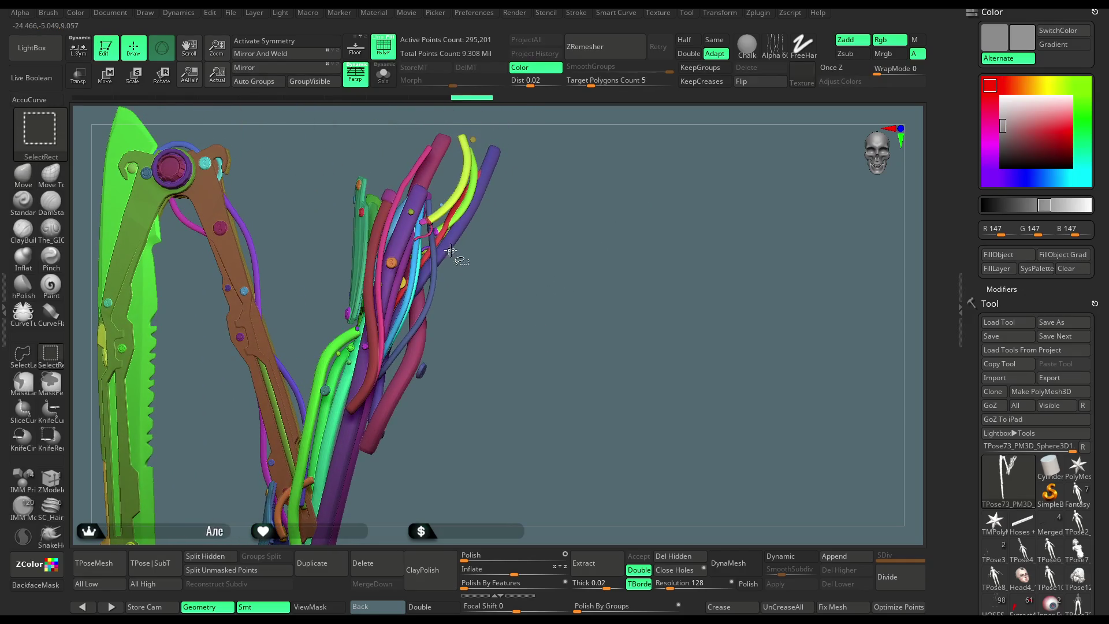
left_click(469, 186, "ctrl+shift")
left_click(482, 181, "ctrl+shift")
left_click(481, 165, "ctrl+shift")
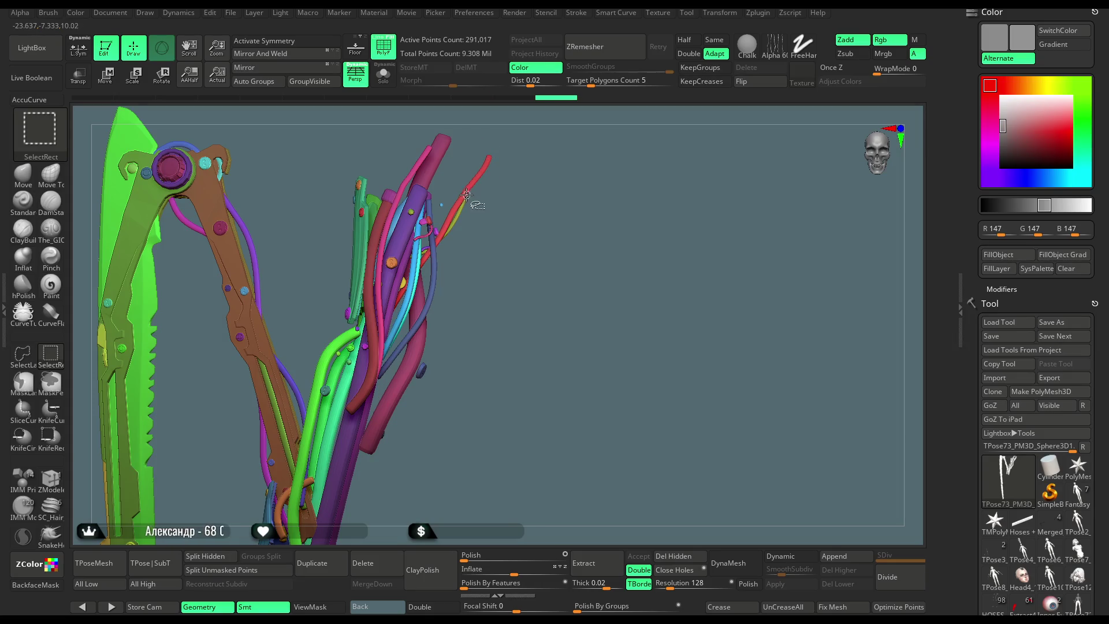
left_click(429, 169, "ctrl+shift")
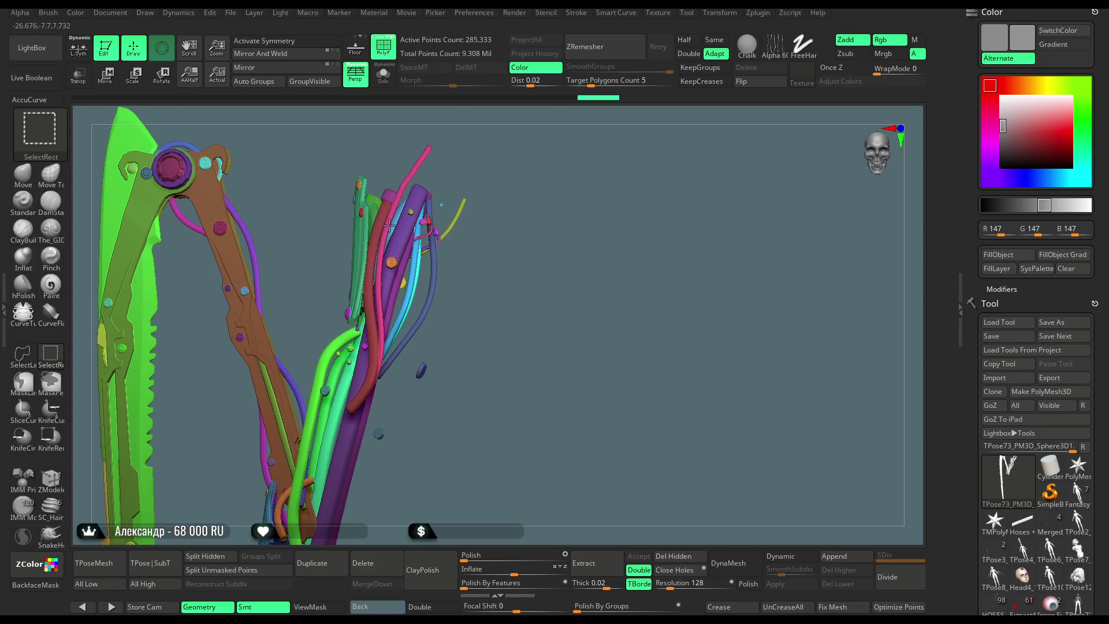
left_click(389, 225, "ctrl+shift")
left_click(356, 259, "ctrl+shift")
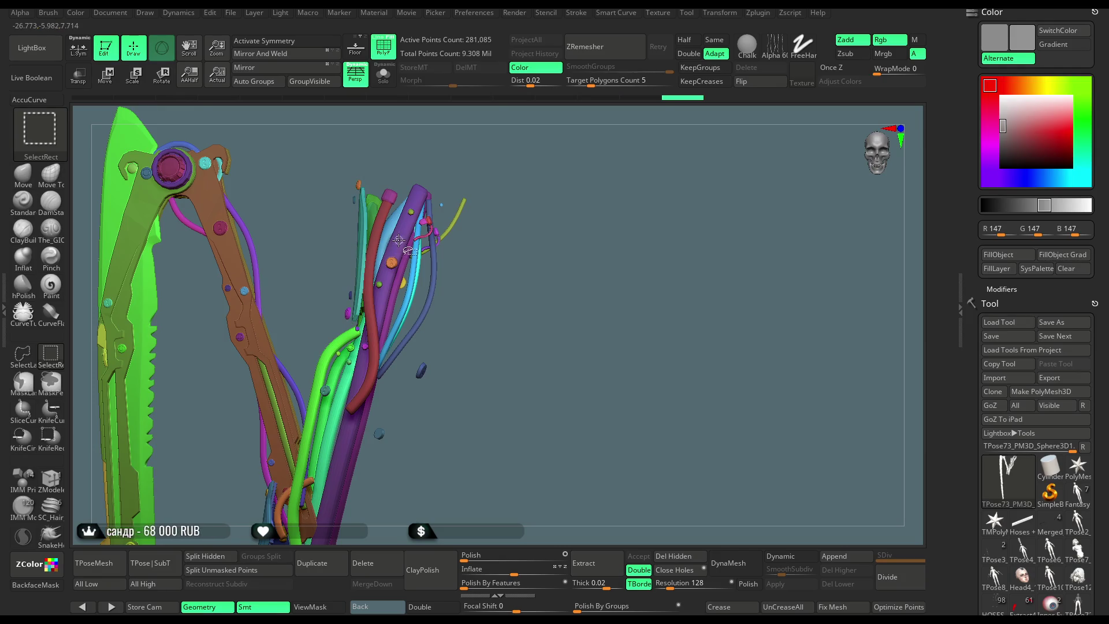
left_click(411, 214, "ctrl+shift")
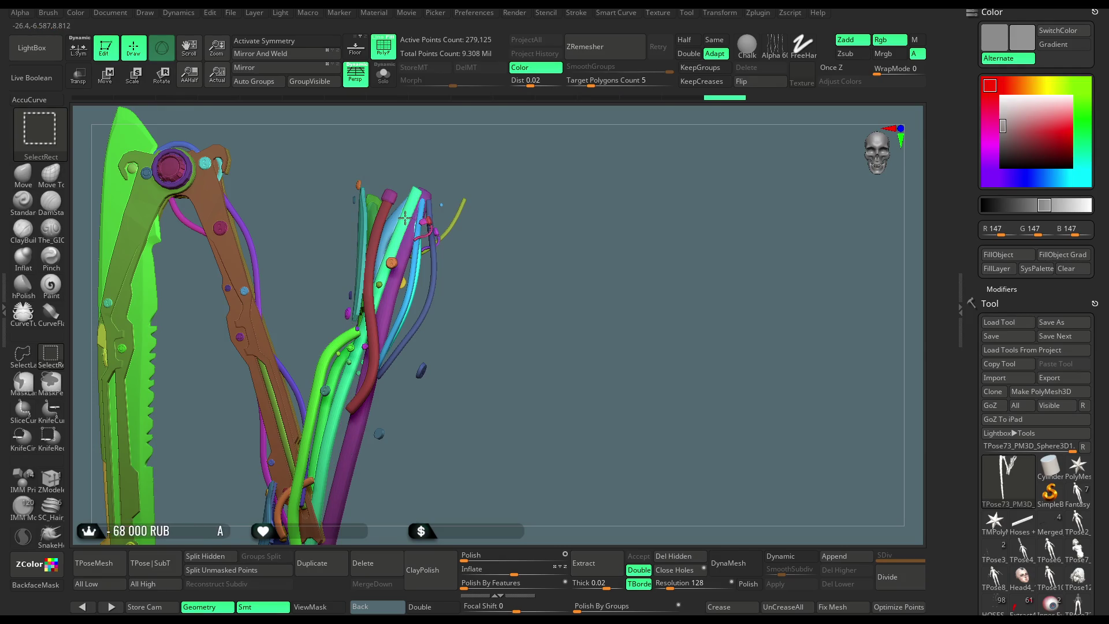
left_click(384, 229, "ctrl+shift")
Hide the red and light-blue hoses, green plate, and purple, dark-blue and green tubes.
left_click(376, 227, "ctrl+shift")
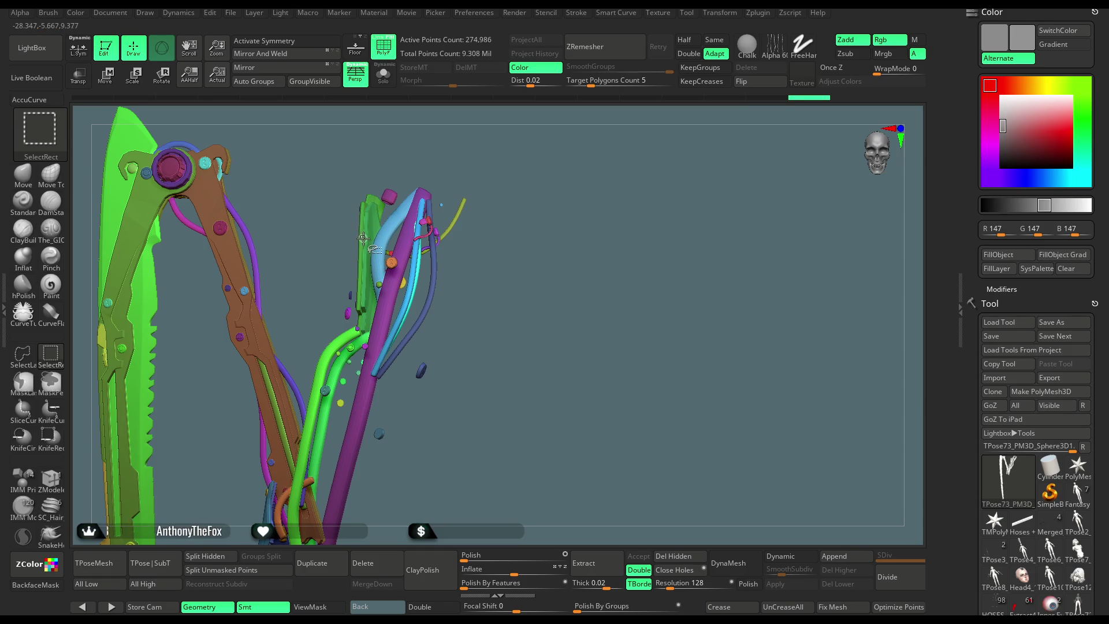
left_click(364, 242, "ctrl+shift")
left_click(372, 243, "ctrl+shift")
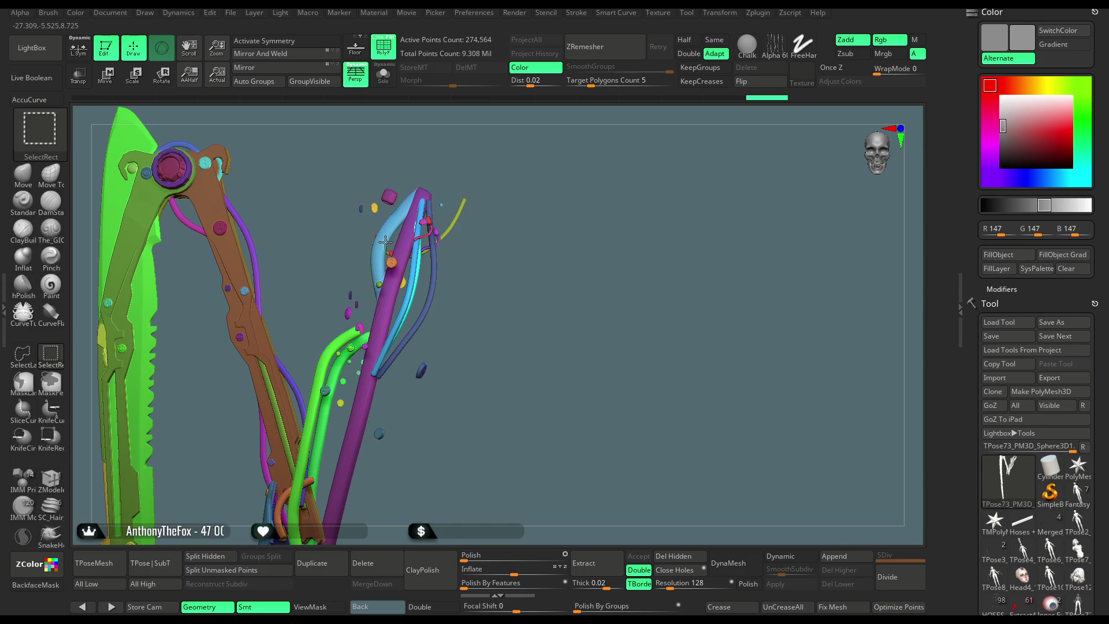
left_click(394, 206, "ctrl+shift")
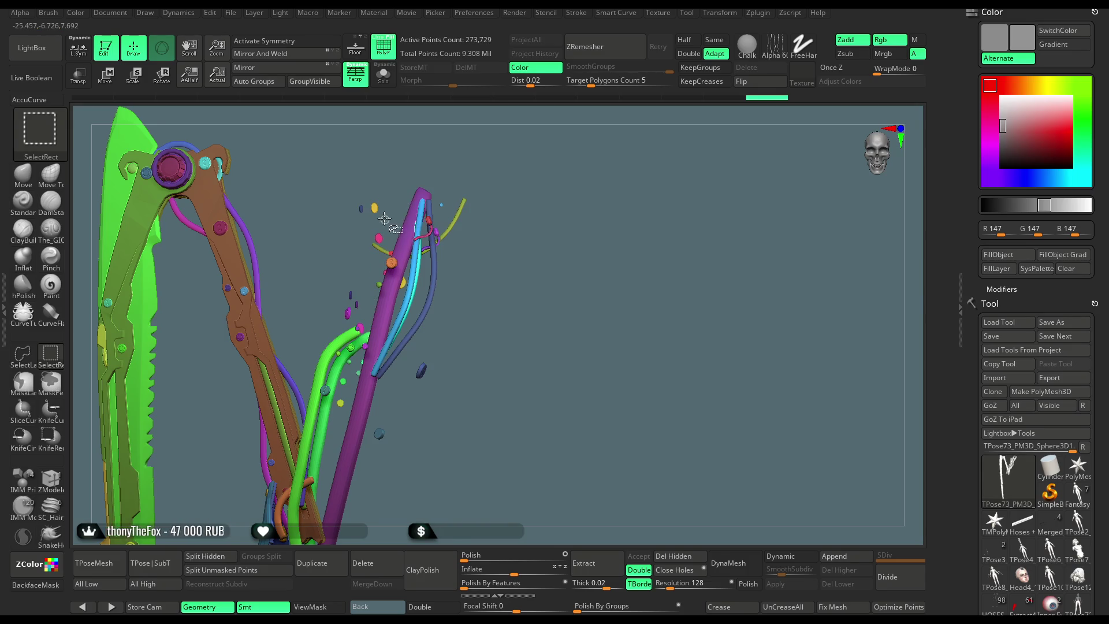
left_click(407, 251, "ctrl+shift")
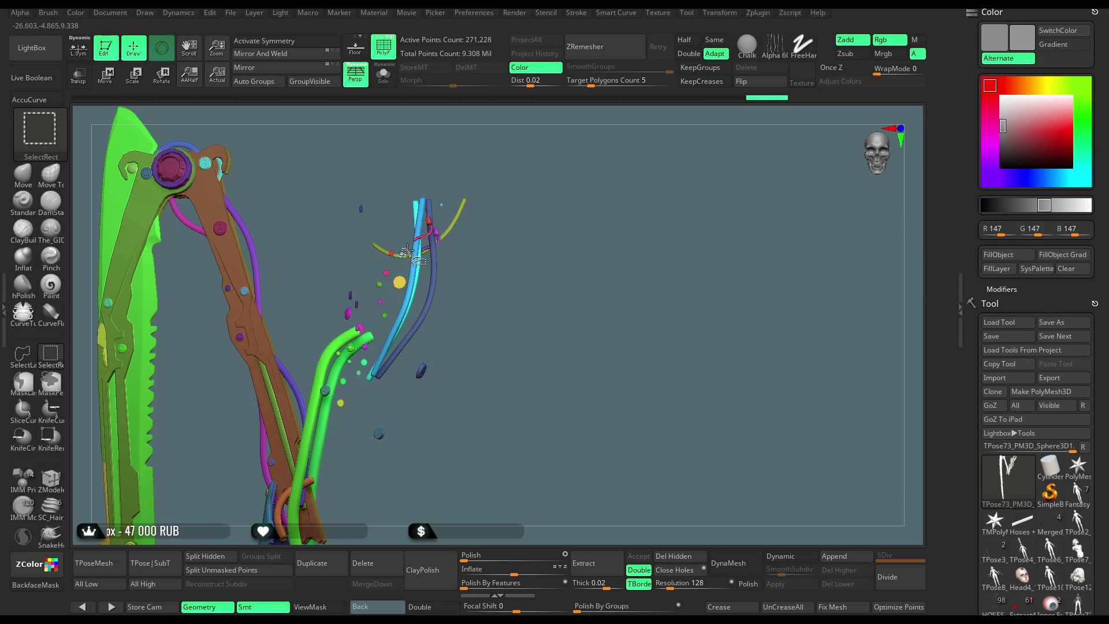
left_click(431, 220, "ctrl+shift")
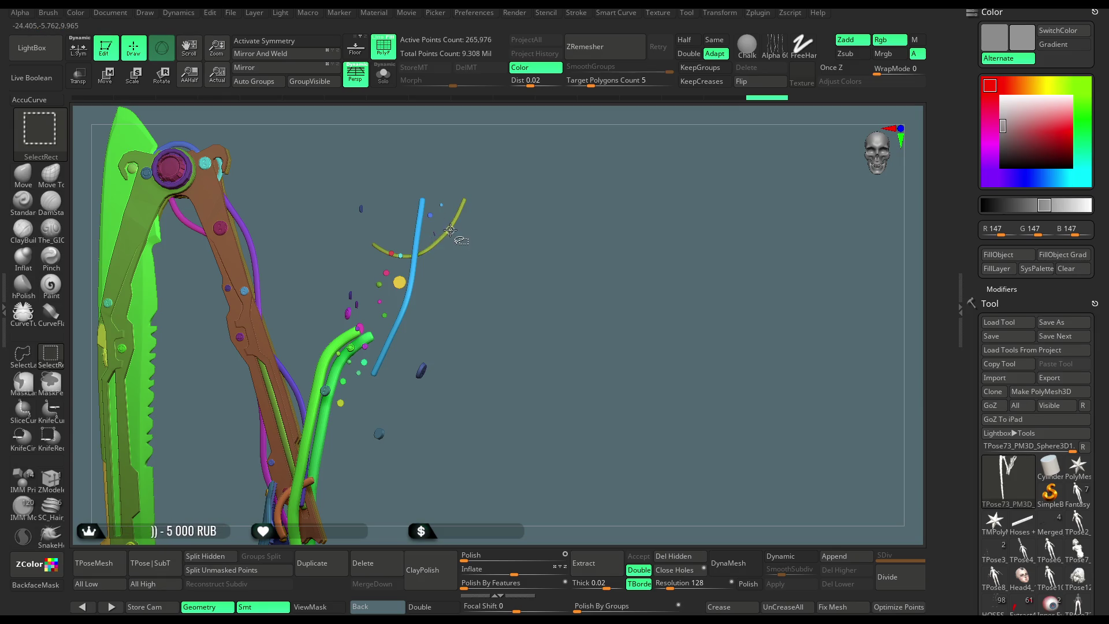
left_click(338, 353, "ctrl+shift")
Hide the orange ring, blue bracket, and remaining loose bits with a lasso.
left_click_drag(452, 294, 518, 208)
key("ctrl+shift")
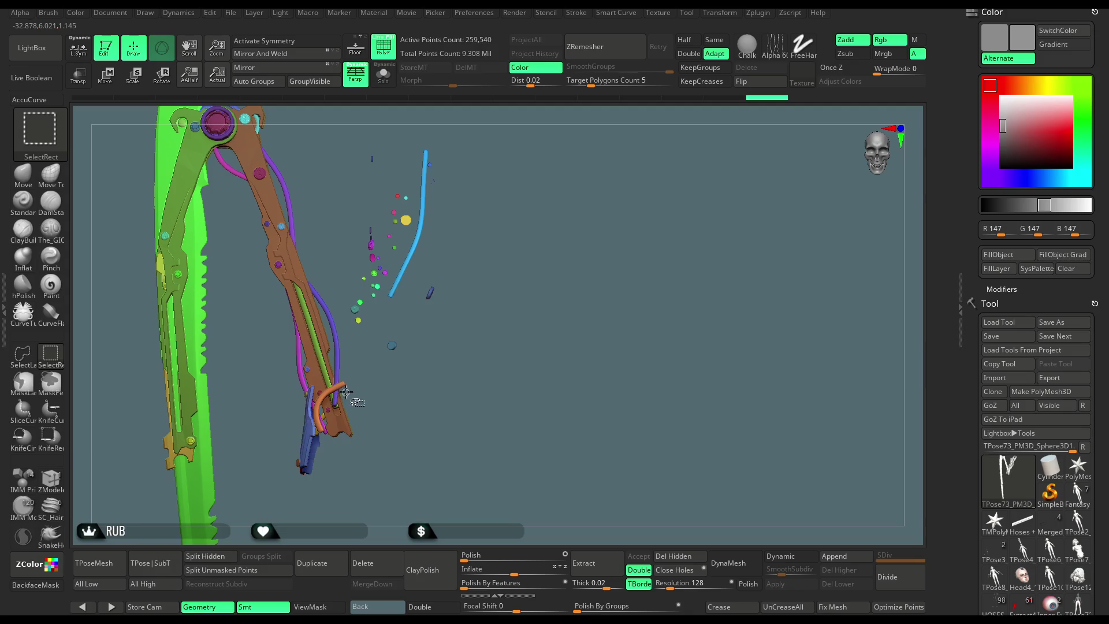
left_click(343, 385, "ctrl+shift")
mouse_move(391, 376)
left_mouse_down("alt")
mouse_move(411, 448)
mouse_move(450, 344)
left_mouse_up("alt")
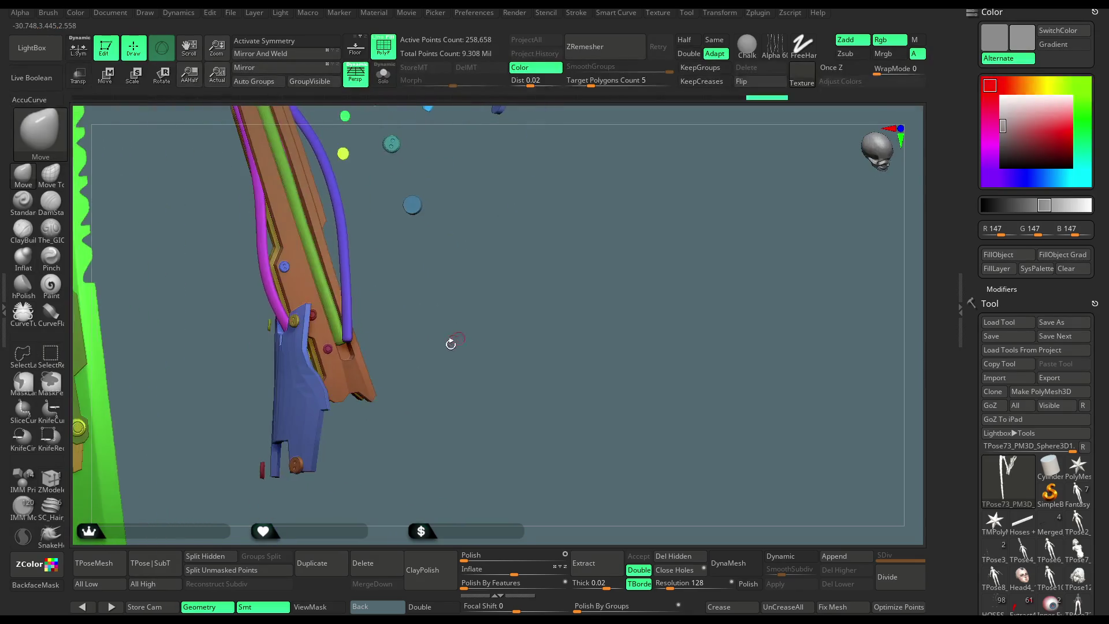
left_click(296, 467, "ctrl+shift")
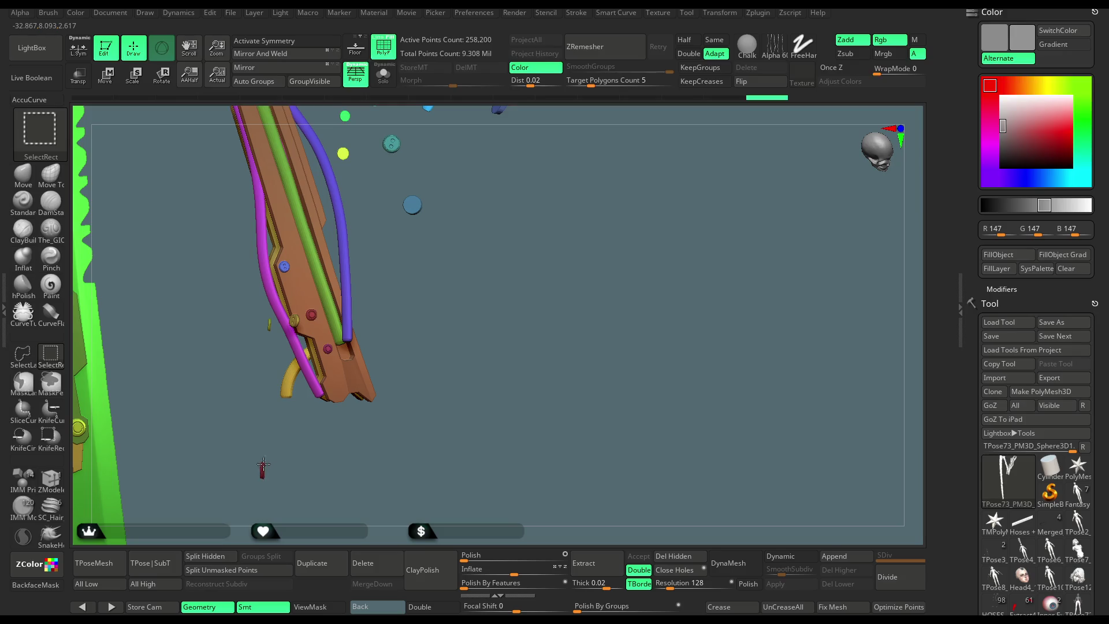
left_click_drag(265, 400, 326, 336)
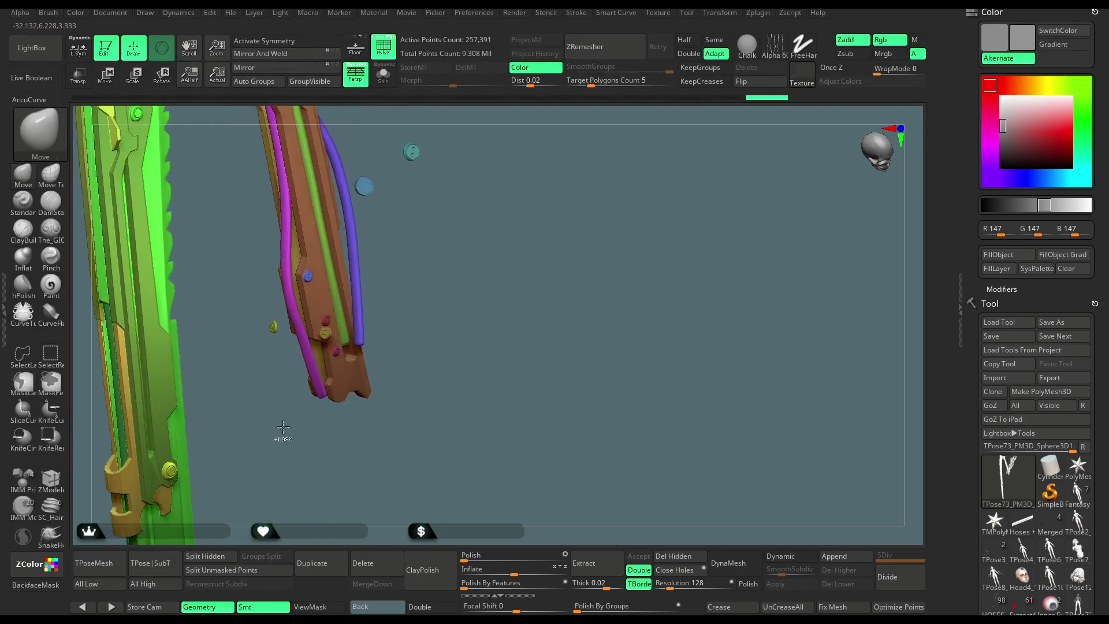
mouse_move(274, 327)
left_mouse_down()
mouse_move(470, 303)
mouse_move(442, 361)
mouse_move(460, 374)
mouse_move(449, 334)
mouse_move(457, 301)
left_mouse_up()
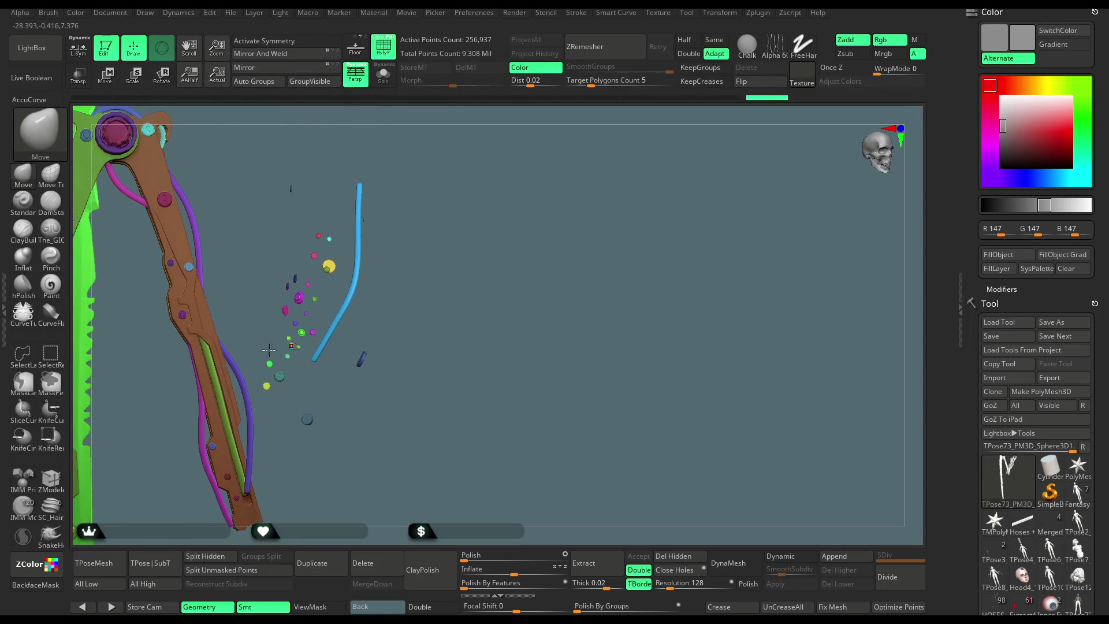
mouse_move(412, 162)
left_mouse_down("ctrl+alt+shift")
mouse_move(270, 171)
mouse_move(322, 274)
mouse_move(317, 371)
mouse_move(497, 456)
mouse_move(459, 306)
left_mouse_up("ctrl+alt+shift")
mouse_move(459, 306)
left_mouse_down()
mouse_move(433, 265)
mouse_move(466, 218)
mouse_move(439, 244)
mouse_move(454, 204)
mouse_move(438, 230)
left_mouse_up()
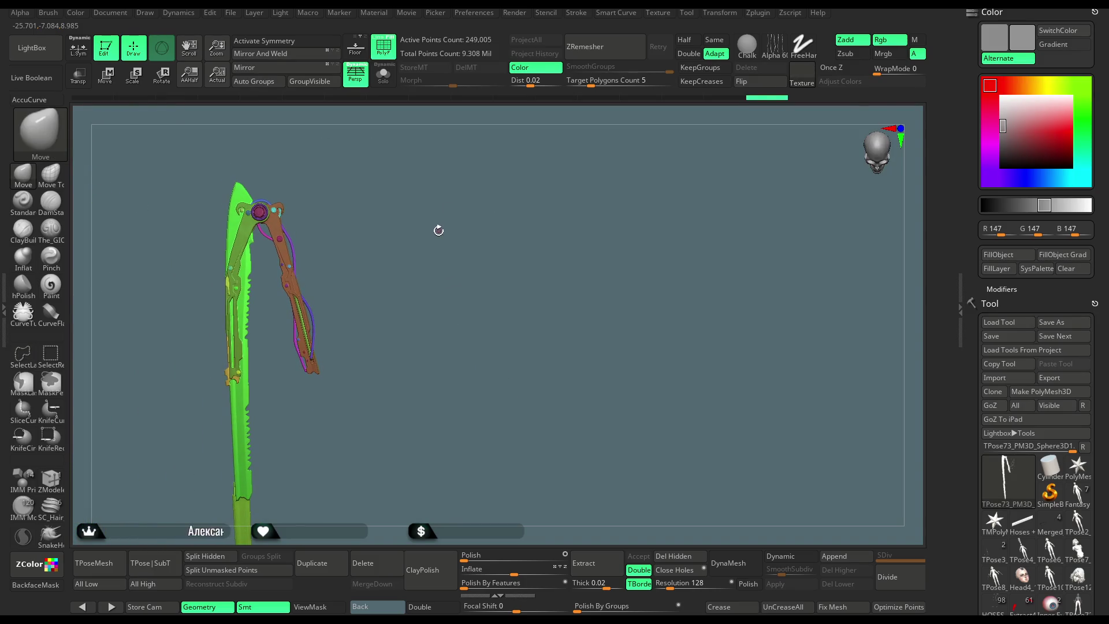
Mask all, unhide everything, invert the mask to free the blade, and pivot the Move gizmo at the wrist.
key("ctrl")
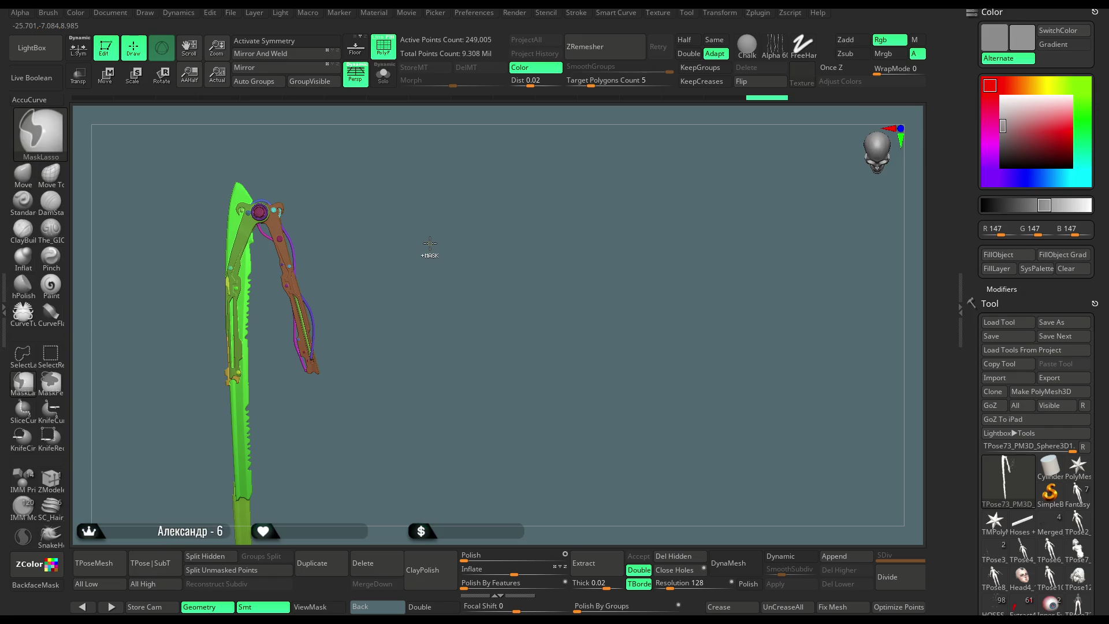
left_click(428, 243, "ctrl")
left_click(404, 233, "ctrl+shift")
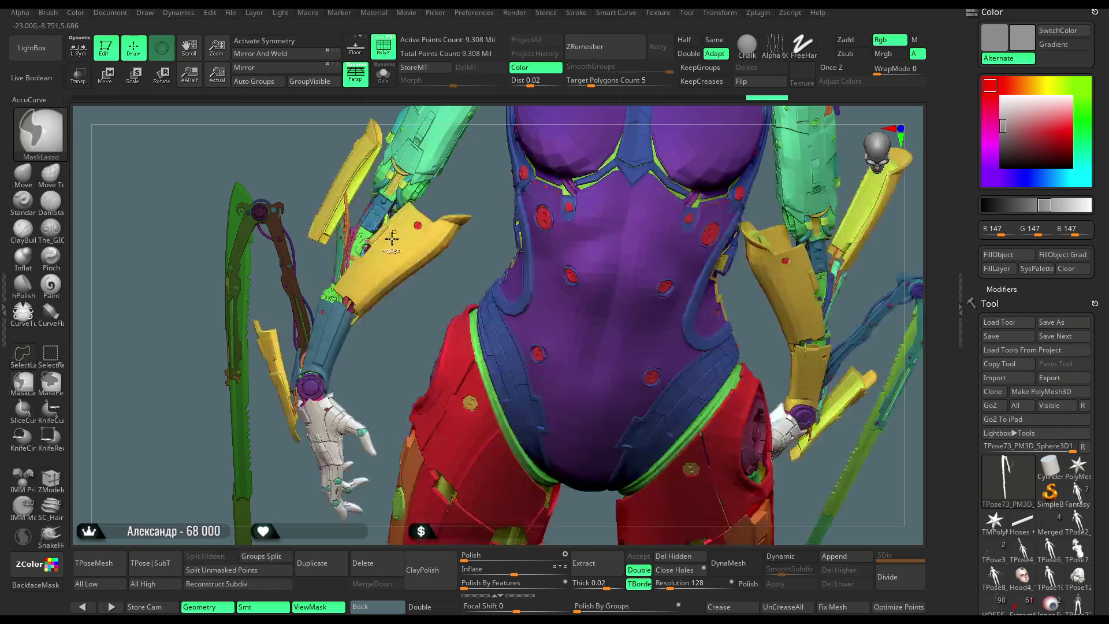
left_click(383, 342, "ctrl")
key("w")
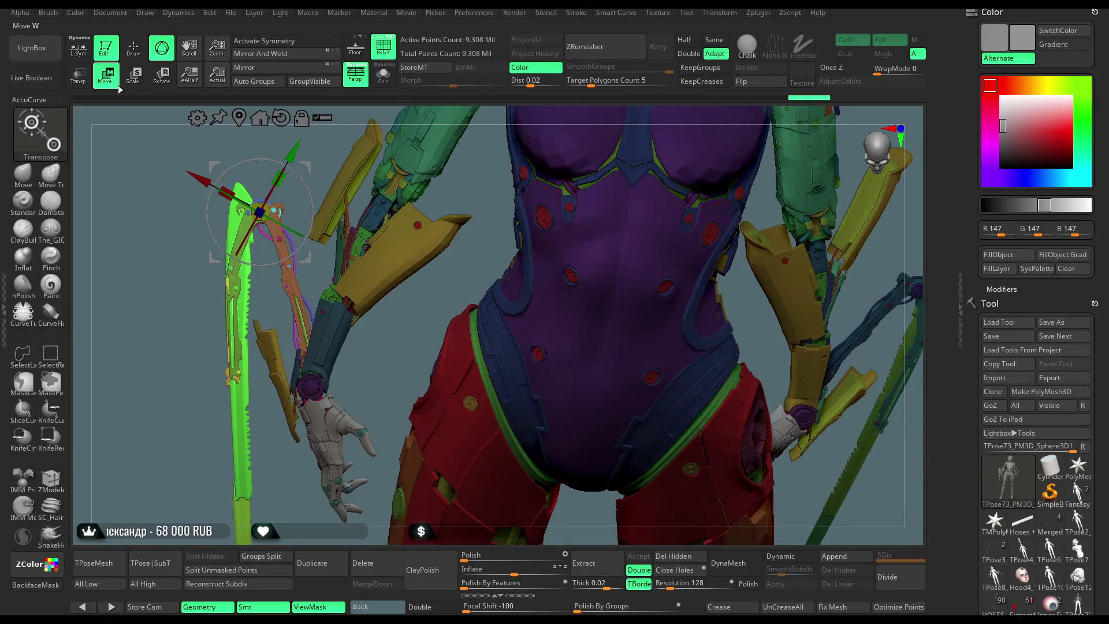
left_click(312, 384)
mouse_move(409, 370)
left_mouse_down()
mouse_move(343, 423)
mouse_move(291, 366)
left_mouse_up()
mouse_move(358, 439)
left_mouse_down()
mouse_move(312, 466)
mouse_move(419, 317)
mouse_move(328, 413)
mouse_move(338, 416)
left_mouse_up()
mouse_move(419, 365)
left_mouse_down()
mouse_move(384, 245)
mouse_move(262, 185)
mouse_move(152, 341)
left_mouse_up()
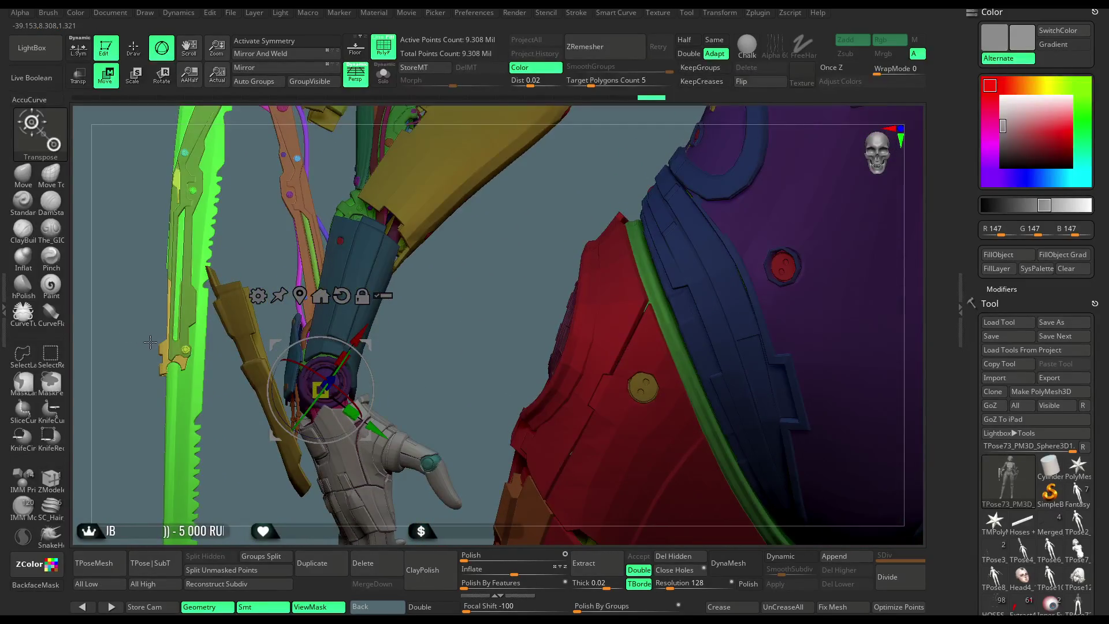
Clear the mask and isolate the yellow armour plates on the right forearm.
key("q")
key("ctrl")
left_click_drag(267, 236, 260, 242, "ctrl")
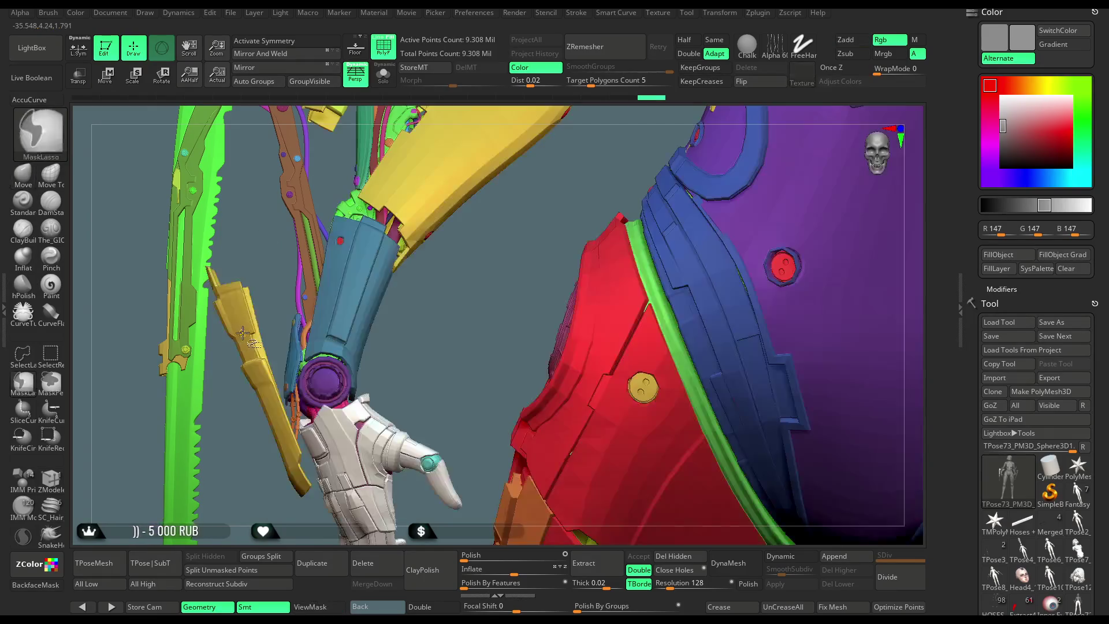
key("ctrl+shift")
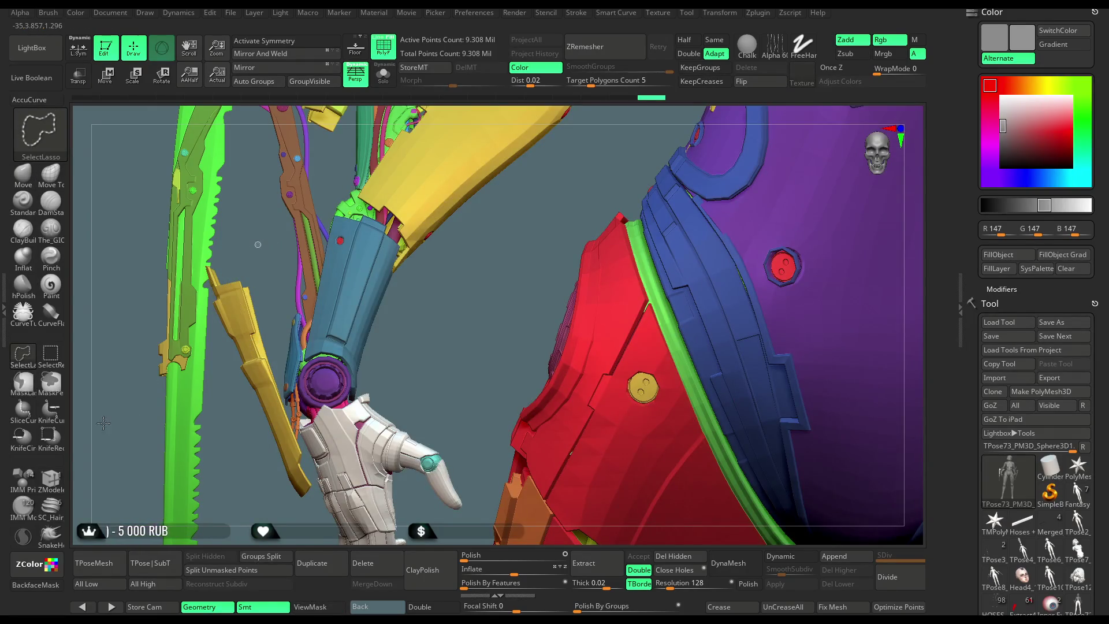
left_click(51, 353)
key("ctrl+shift")
left_click(244, 335, "ctrl+shift")
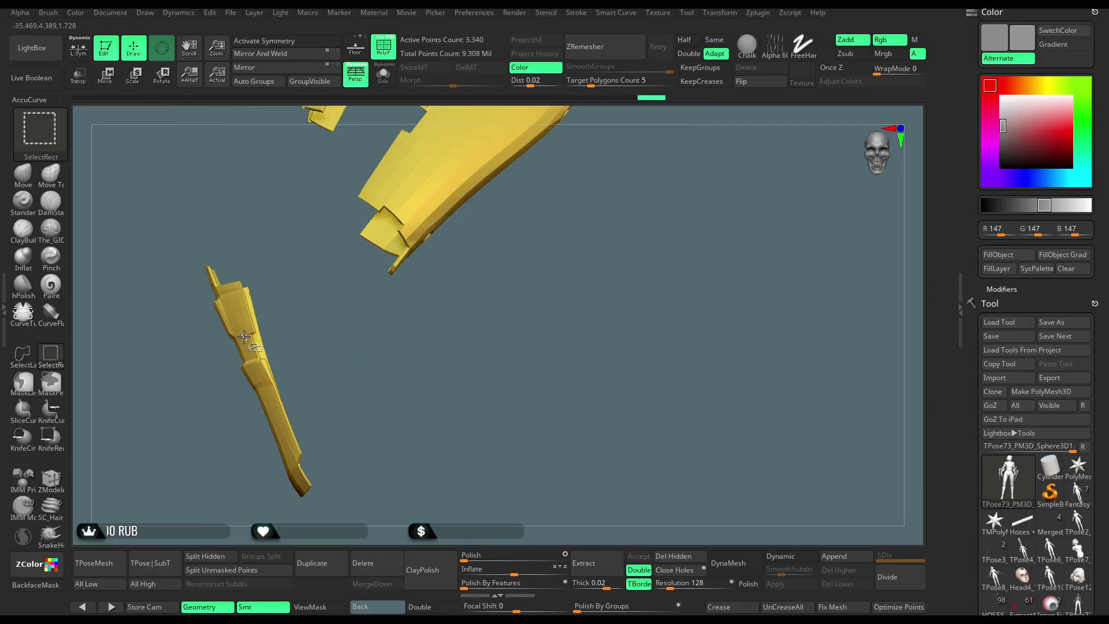
Mask everything except the yellow stick, invert the mask, and set the Move pivot along the stick.
mouse_move(289, 250)
left_mouse_down("ctrl")
mouse_move(333, 367)
mouse_move(174, 416)
mouse_move(289, 254)
left_mouse_up("ctrl")
left_click(424, 363, "ctrl+shift")
key("ctrl+i")
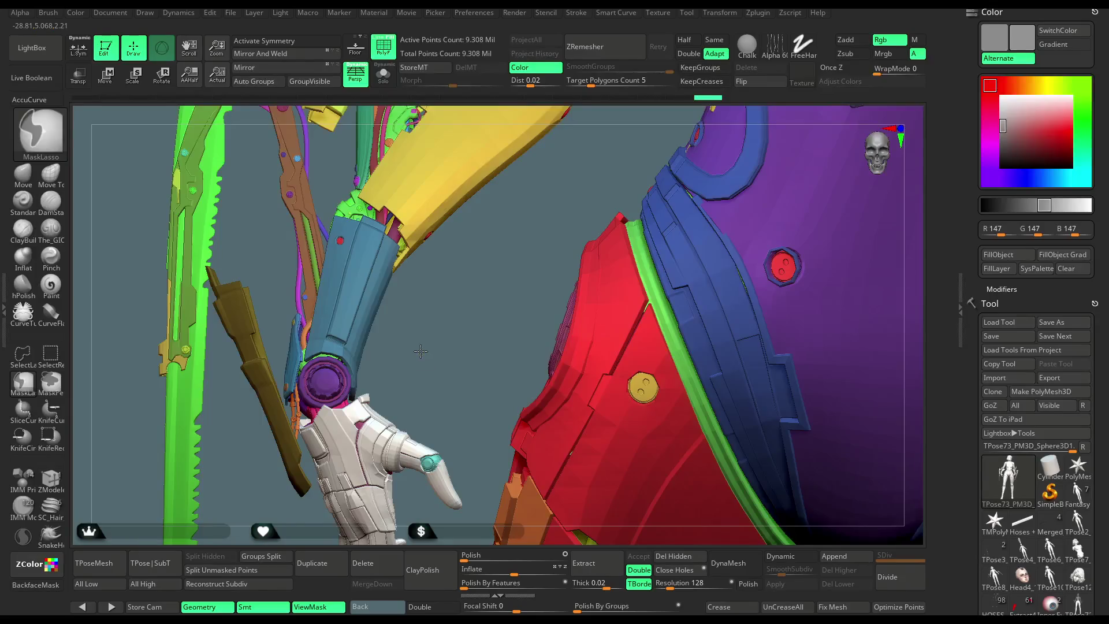
key("w")
left_click_drag(321, 389, 283, 445, "alt")
mouse_move(446, 366)
left_mouse_down("alt")
mouse_move(343, 429)
mouse_move(403, 391)
left_mouse_up("alt")
mouse_move(403, 391)
right_mouse_down()
mouse_move(451, 291)
mouse_move(436, 212)
mouse_move(404, 231)
mouse_move(346, 220)
mouse_move(268, 180)
mouse_move(250, 213)
right_mouse_up()
left_click(139, 63)
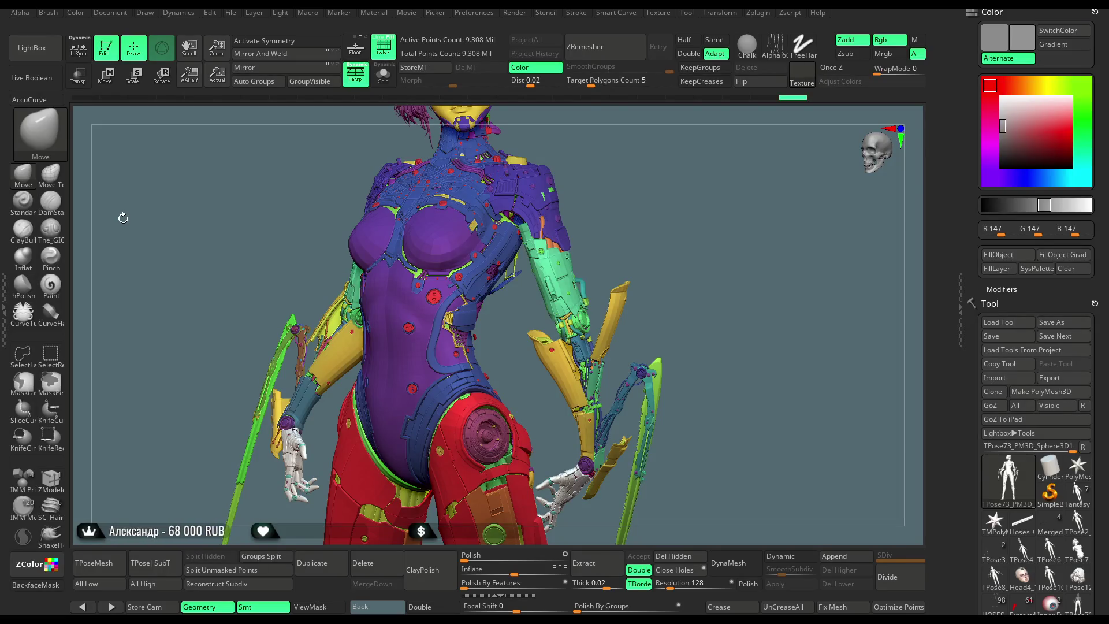
Zoom out to frame the figure and save the project with Ctrl+S.
scroll(707, 280, "down", 5)
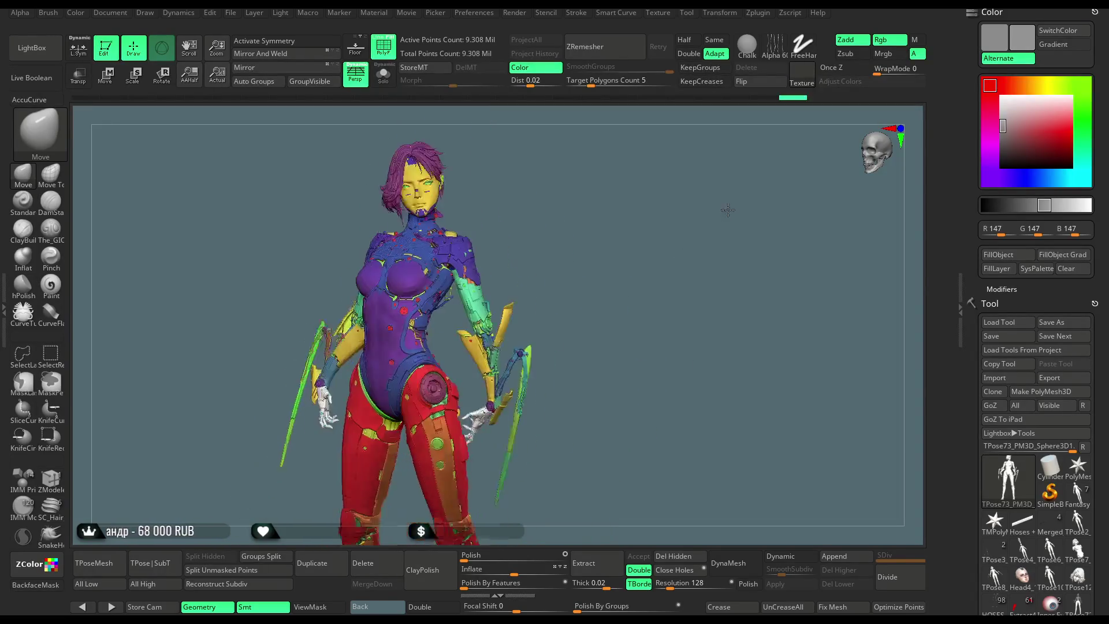
left_click(231, 14)
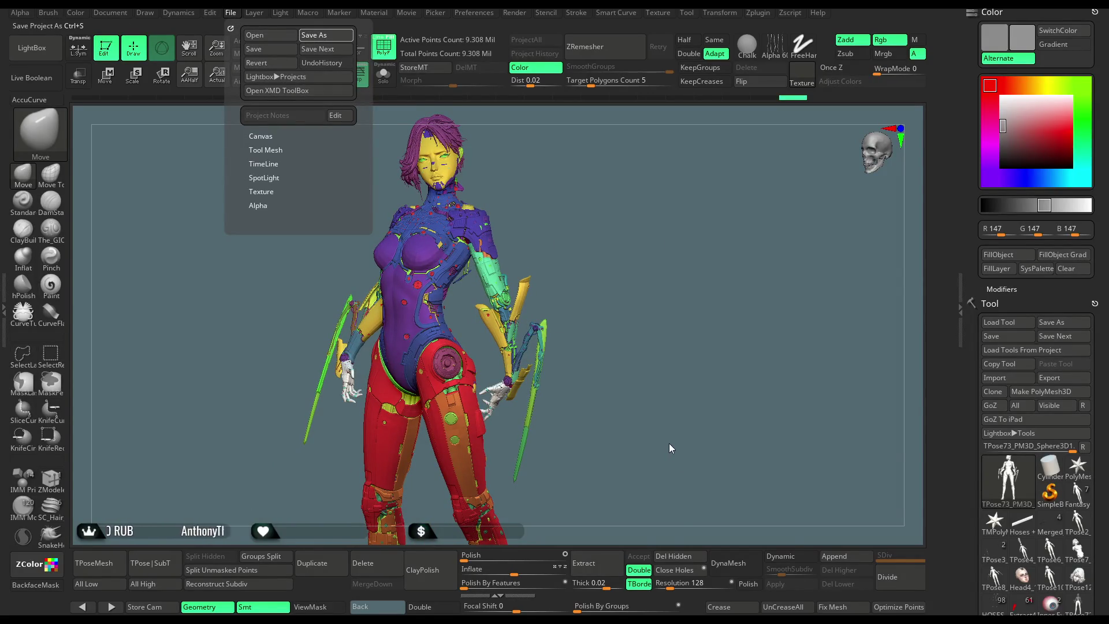
key("ctrl+s")
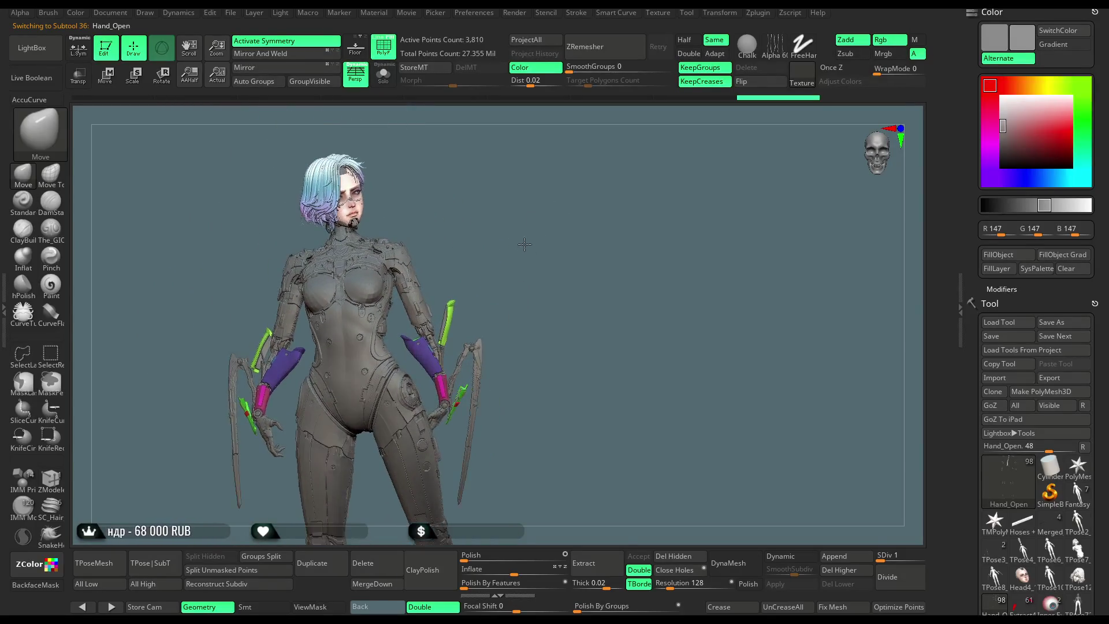
Turn off PolyF, orbit to a three-quarter view, and save the project with Ctrl+S.
left_click(383, 48)
left_click_drag(492, 281, 522, 262)
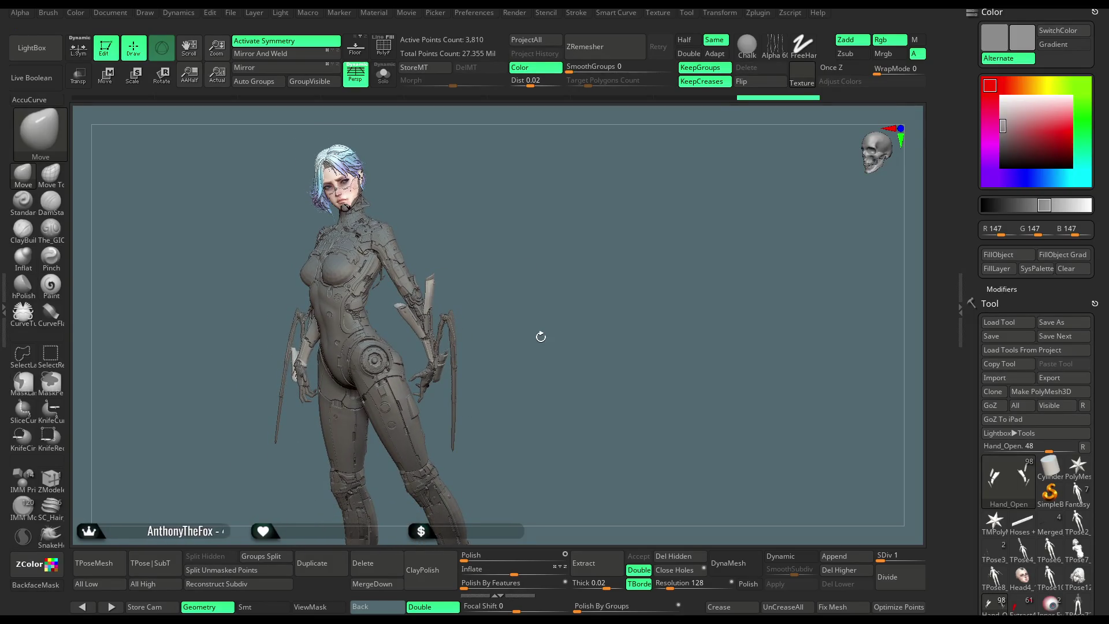
left_click(231, 13)
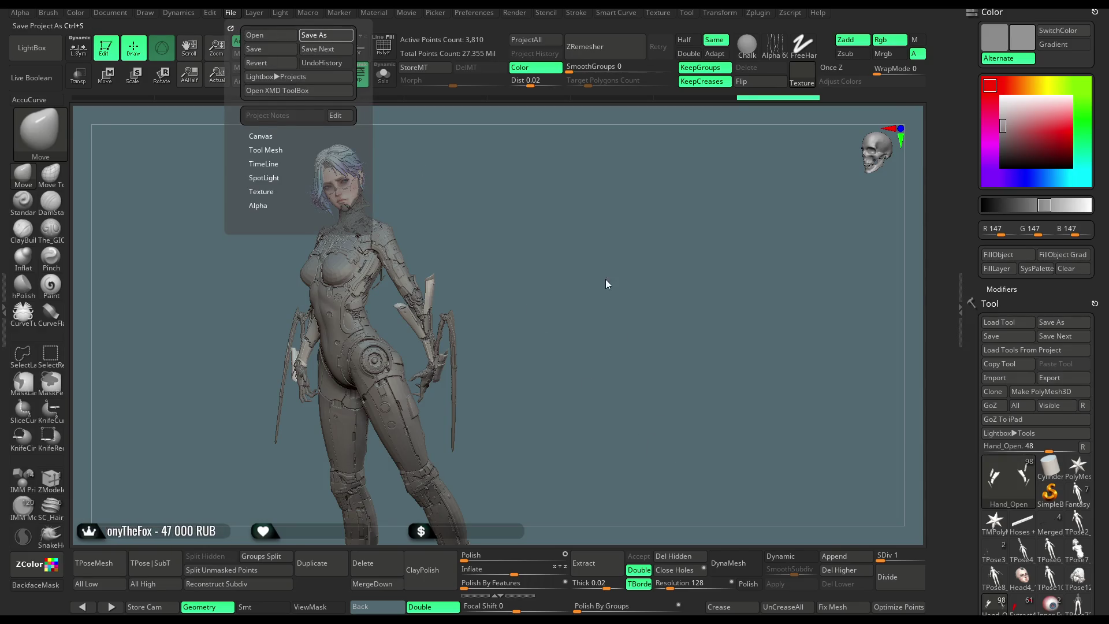
key("ctrl+s")
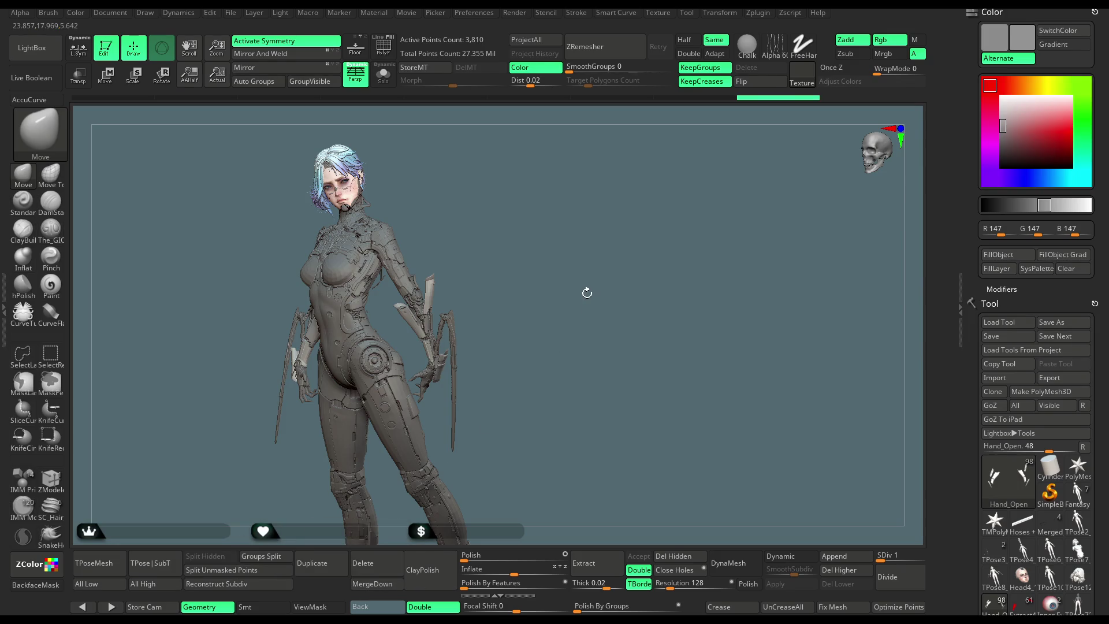
mouse_move(540, 260)
left_mouse_down()
mouse_move(554, 252)
mouse_move(519, 258)
mouse_move(527, 265)
mouse_move(619, 168)
mouse_move(582, 192)
mouse_move(606, 185)
mouse_move(597, 196)
left_mouse_up()
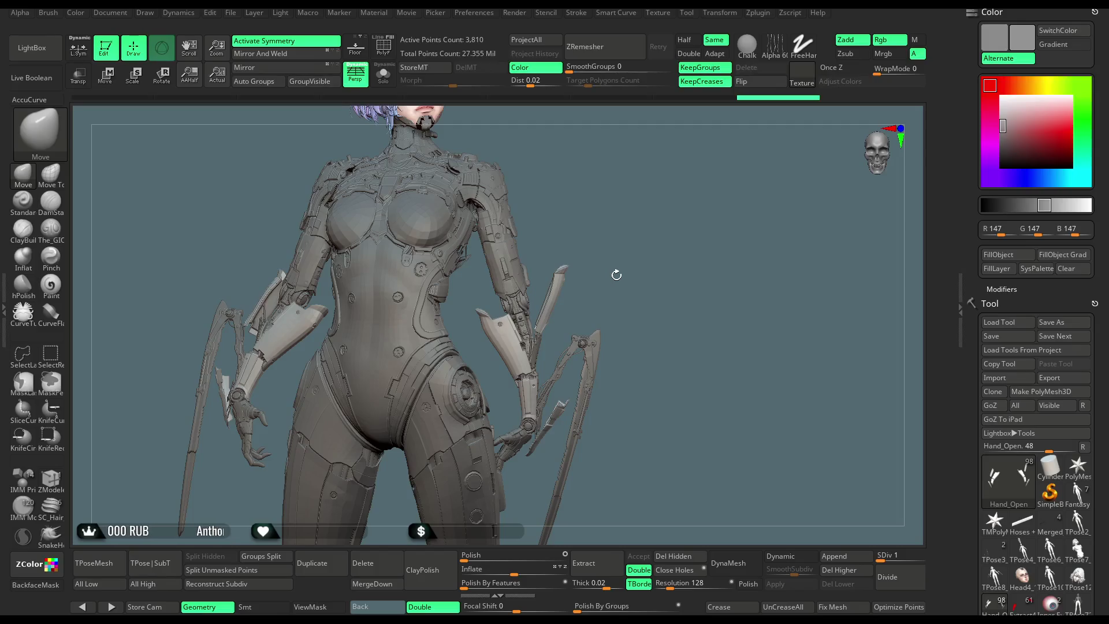
mouse_move(604, 183)
left_mouse_down()
mouse_move(586, 218)
mouse_move(532, 242)
mouse_move(574, 218)
mouse_move(565, 220)
mouse_move(584, 273)
mouse_move(590, 235)
left_mouse_up()
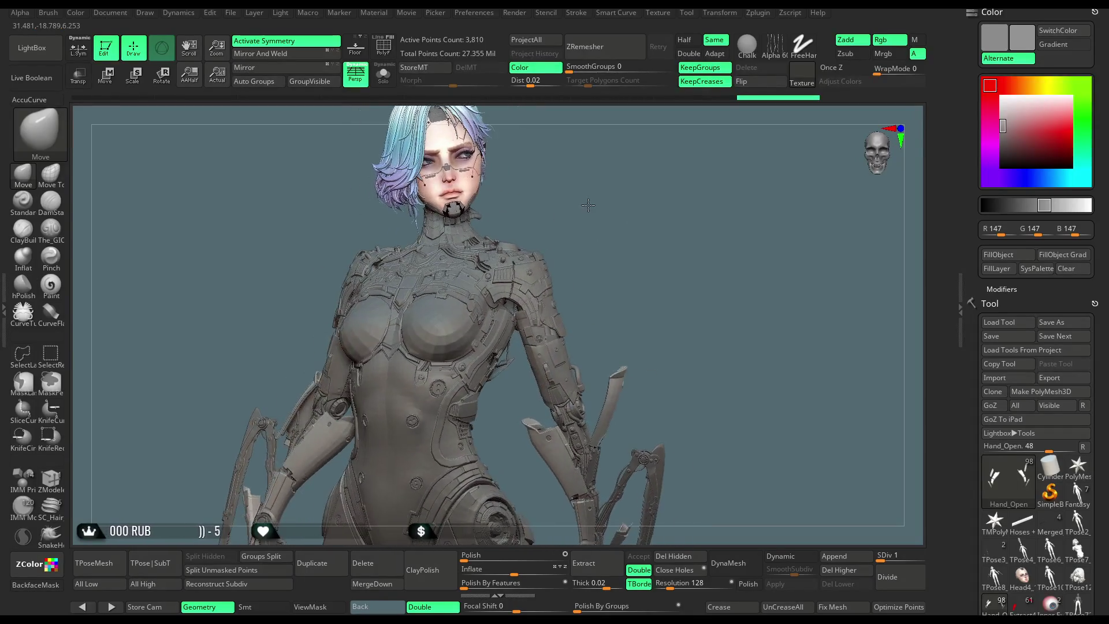
mouse_move(588, 204)
left_mouse_down()
mouse_move(593, 218)
mouse_move(626, 166)
mouse_move(582, 214)
mouse_move(595, 226)
mouse_move(587, 240)
mouse_move(587, 213)
mouse_move(571, 221)
mouse_move(584, 237)
mouse_move(595, 173)
mouse_move(635, 300)
left_mouse_up()
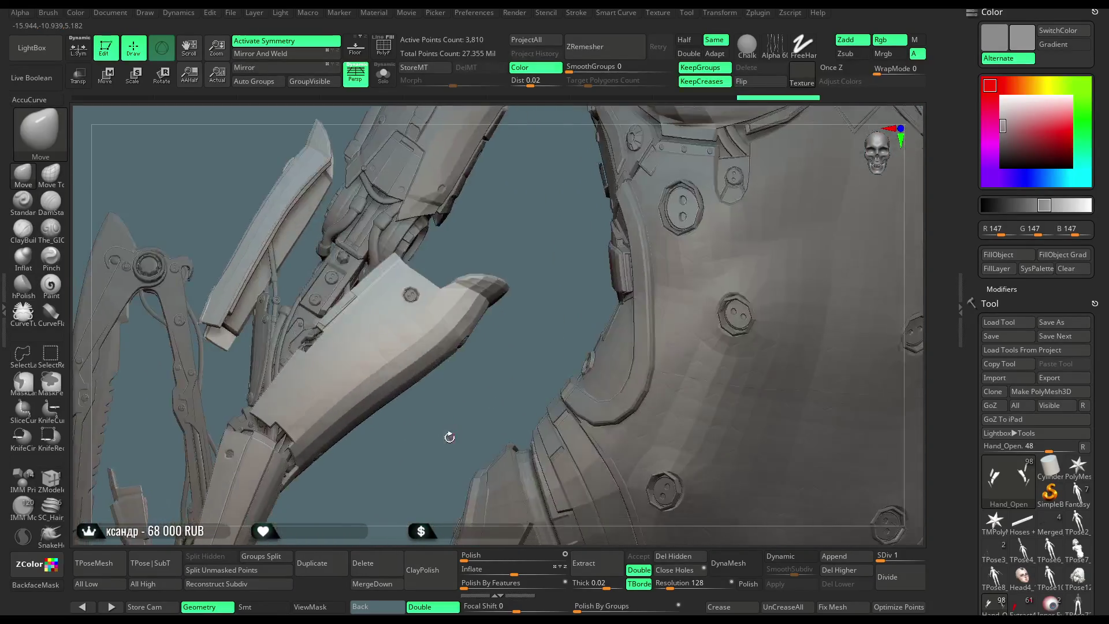
left_click(383, 74)
Select the PP_FLAPS1 subtool, view it in Solo, and show its polygroup colours.
left_click(383, 74)
left_click(329, 284, "alt")
left_click(383, 74)
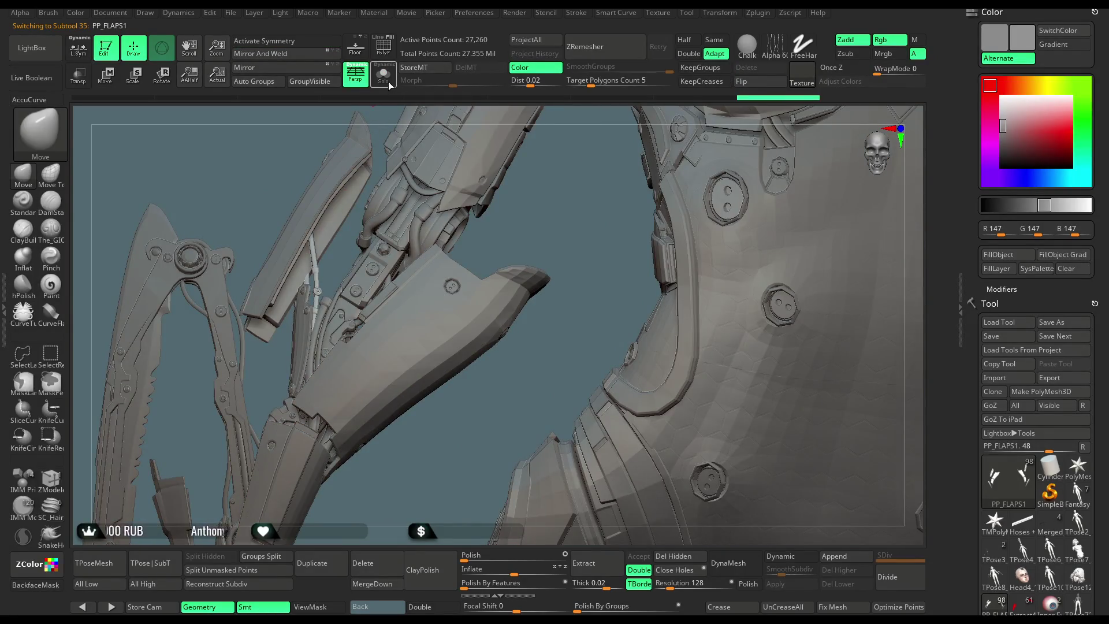
key("f")
key("shift+f")
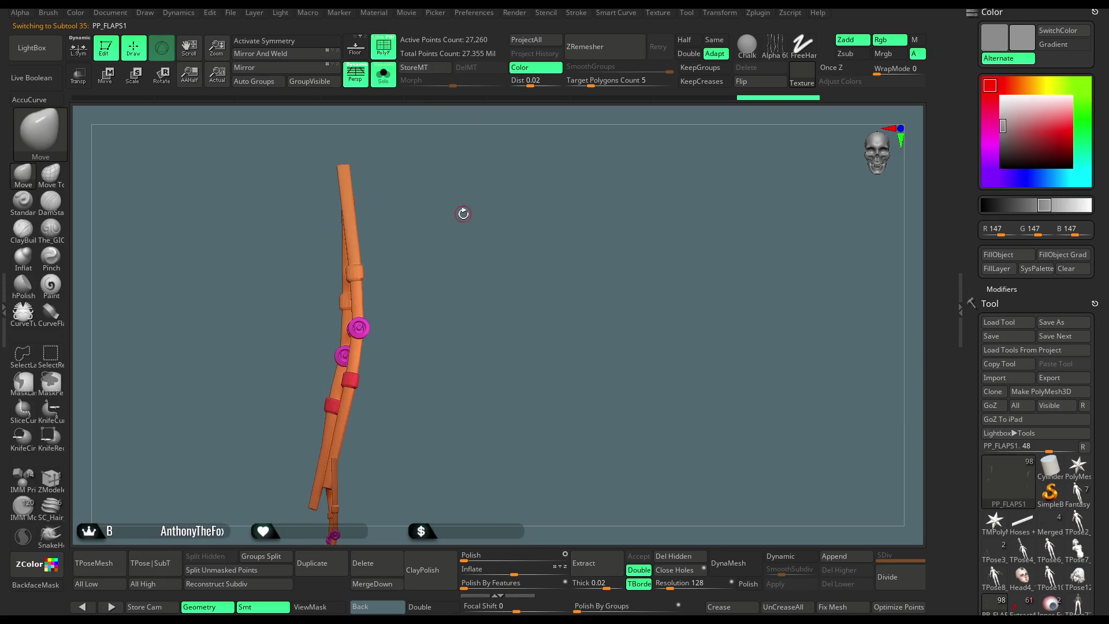
mouse_move(472, 260)
left_mouse_down()
mouse_move(458, 216)
mouse_move(454, 228)
left_mouse_up()
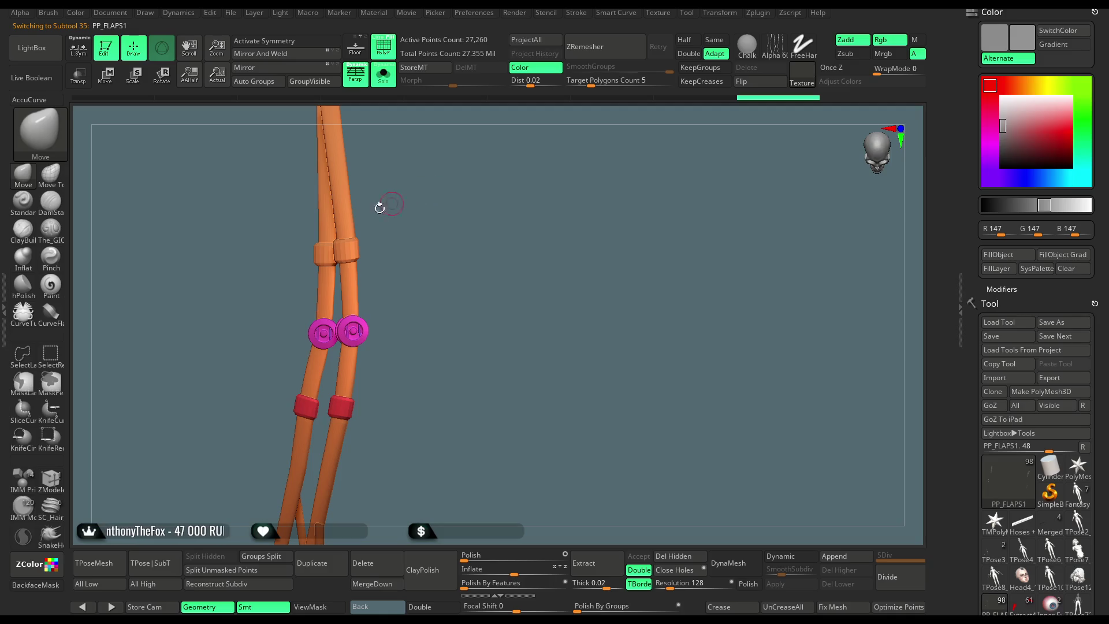
Hide the discs and bands, lasso-mask the lower straps, unhide, invert the mask, and turn Solo off.
left_click(346, 224, "ctrl+shift")
mouse_move(404, 303)
left_mouse_down()
mouse_move(414, 265)
mouse_move(387, 373)
mouse_move(276, 281)
mouse_move(384, 133)
left_mouse_up()
key("ctrl")
key("ctrl+shift")
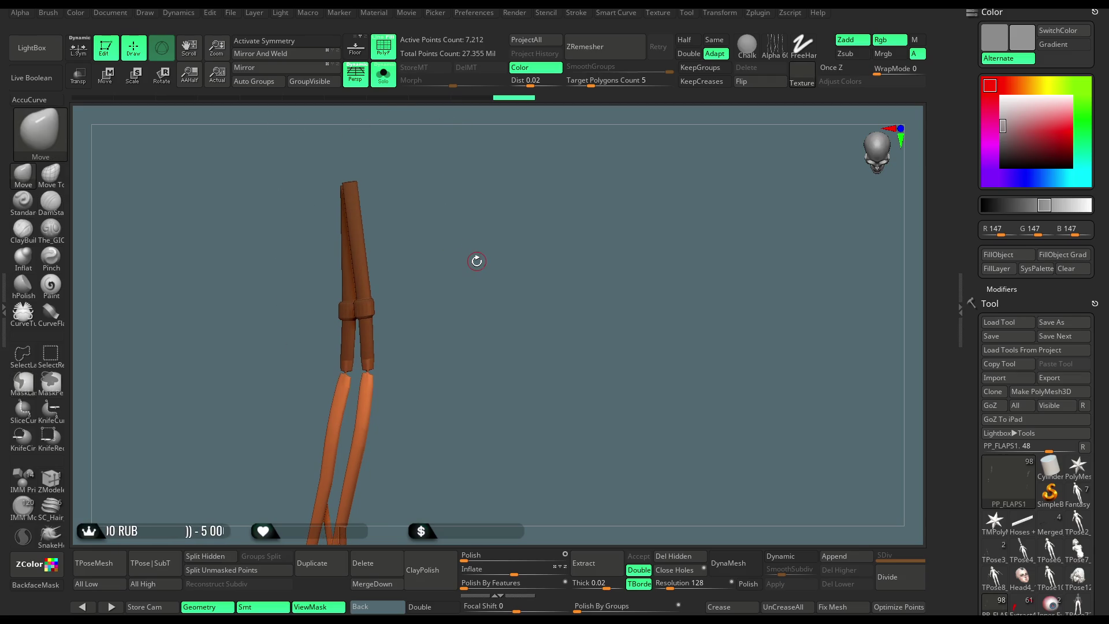
left_click(468, 265, "ctrl+shift")
left_click(464, 265, "ctrl")
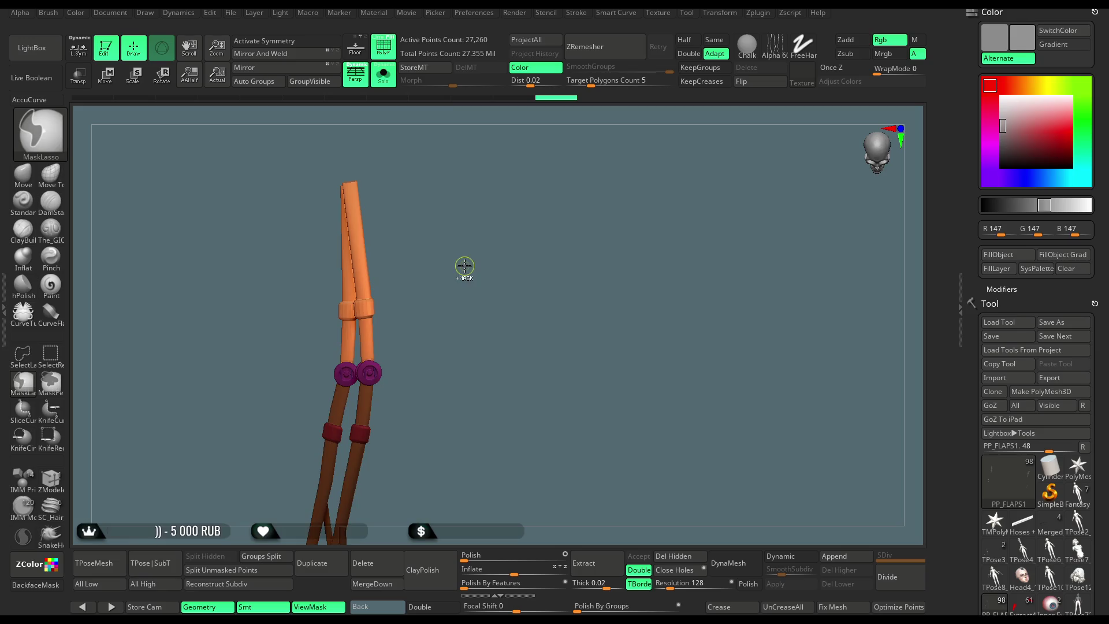
left_click(383, 73)
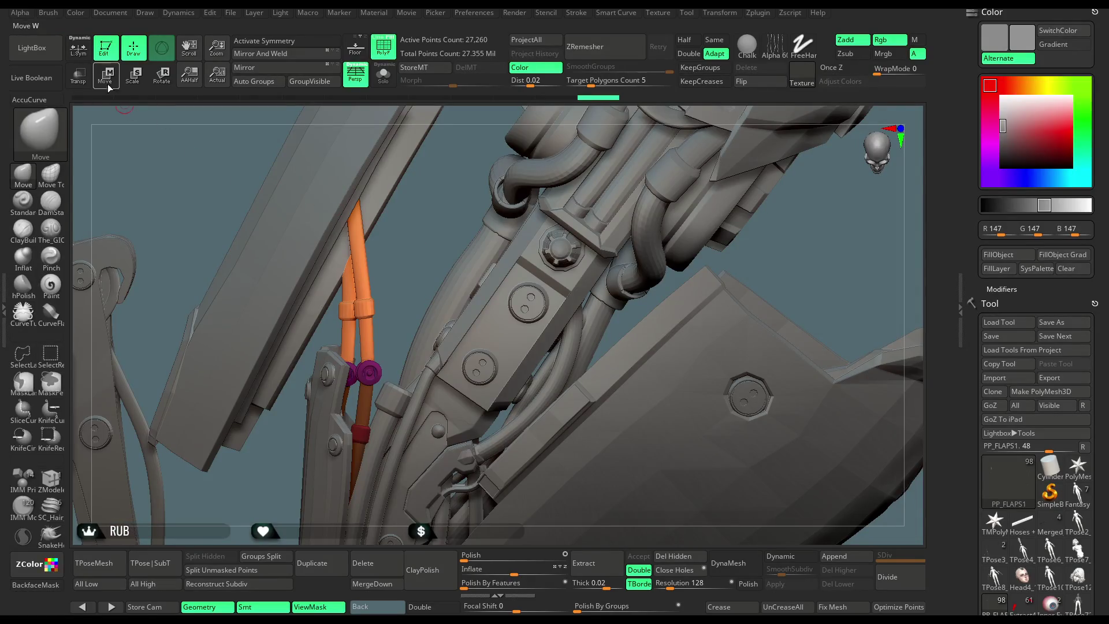
Rotate the upper PP_FLAPS1 straps around the purple ring, then return to Draw and frame the figure.
key("w")
key("f")
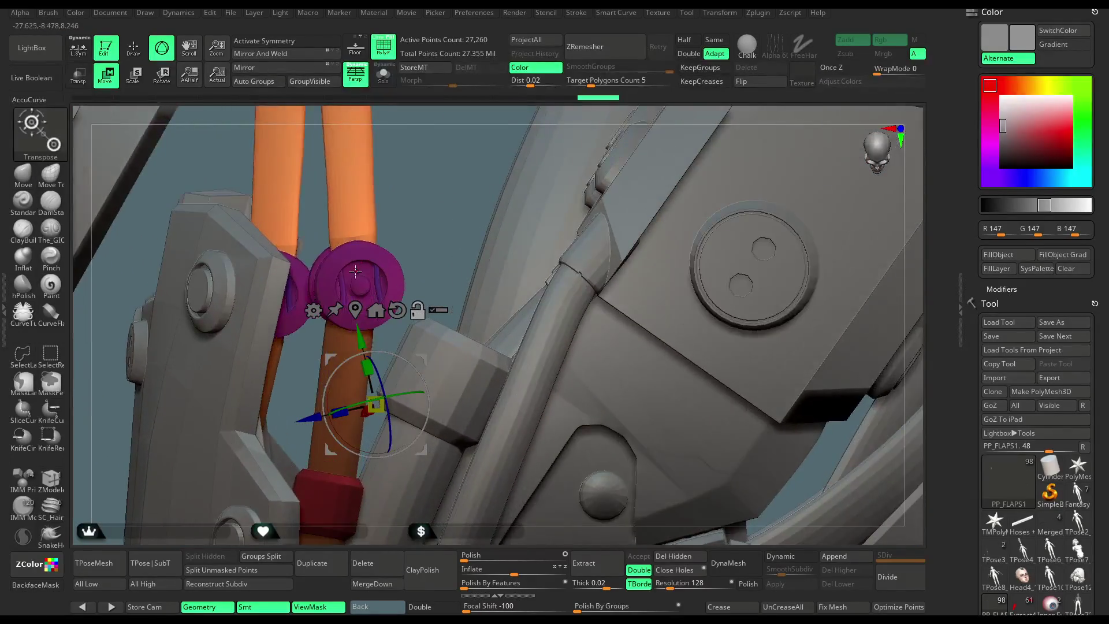
mouse_move(414, 332)
left_mouse_down()
mouse_move(418, 347)
mouse_move(405, 318)
left_mouse_up()
mouse_move(439, 174)
left_mouse_down()
mouse_move(435, 138)
mouse_move(412, 247)
mouse_move(433, 269)
mouse_move(312, 220)
left_mouse_up()
left_click_drag(293, 179, 288, 174)
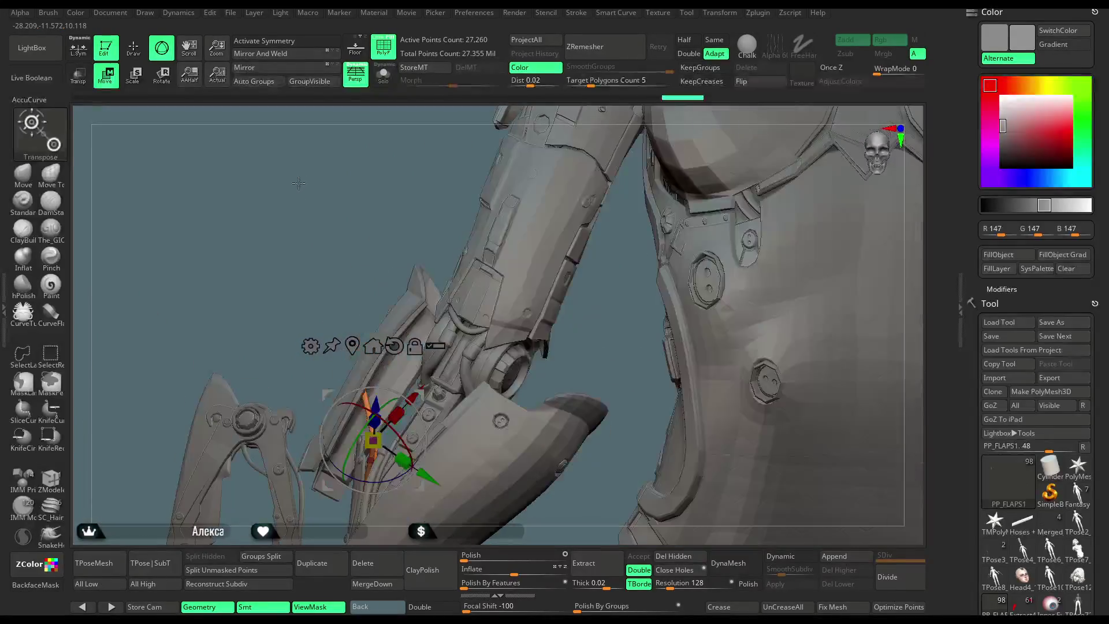
key("ctrl+shift+z")
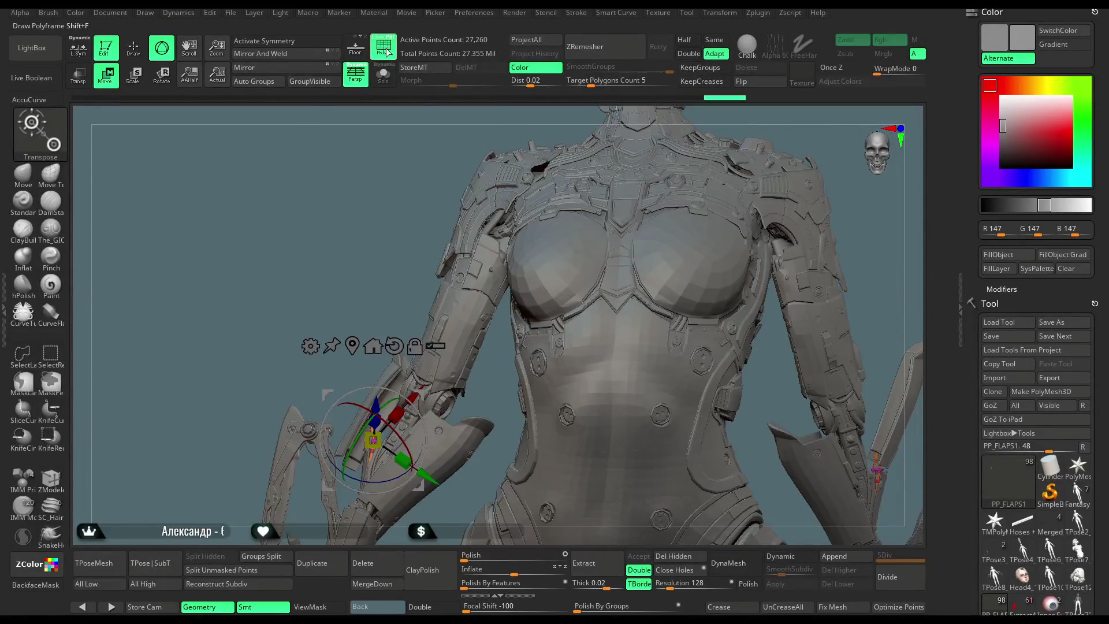
key("q")
key("f")
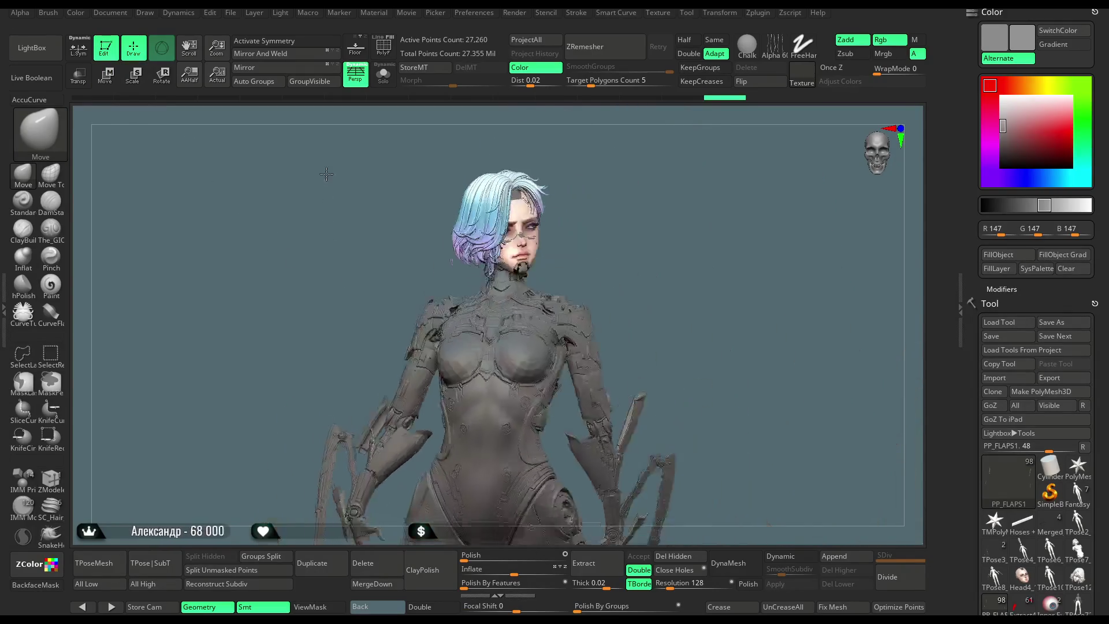